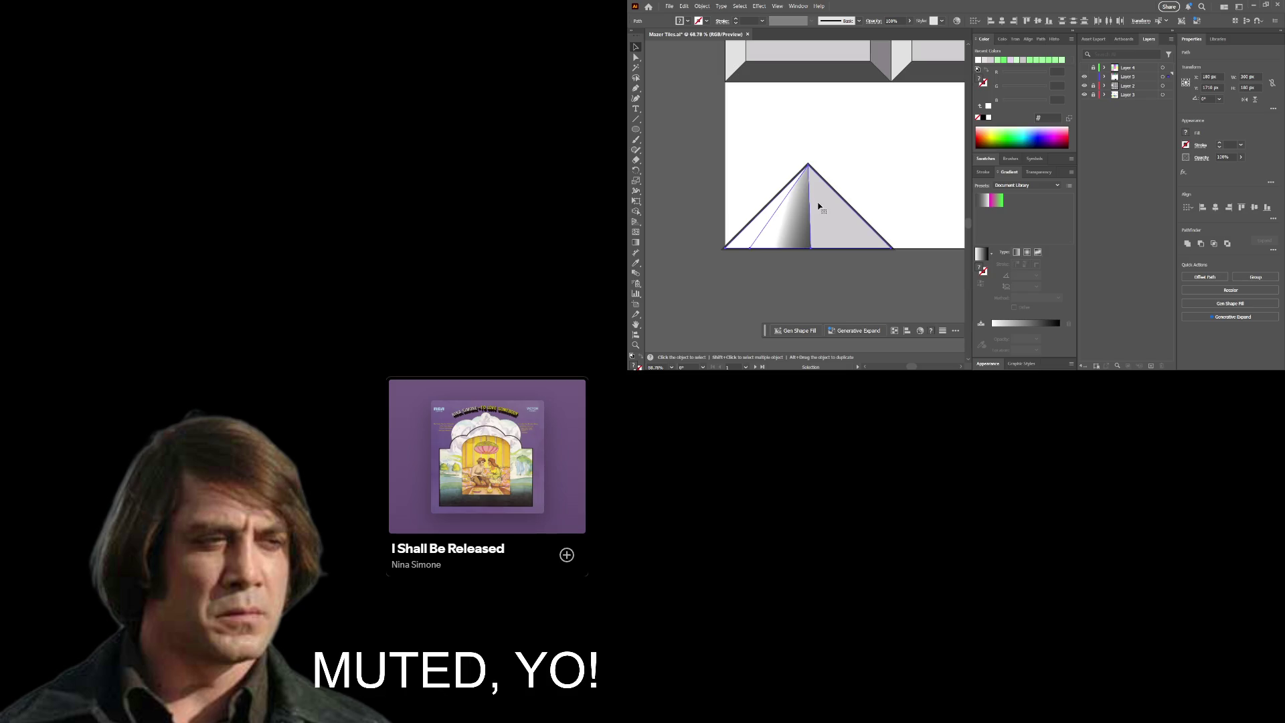
Step: Undo, then restore, the gradient on the pyramid's left face
left_click(764, 224)
key("ctrl+z")
left_click(801, 285)
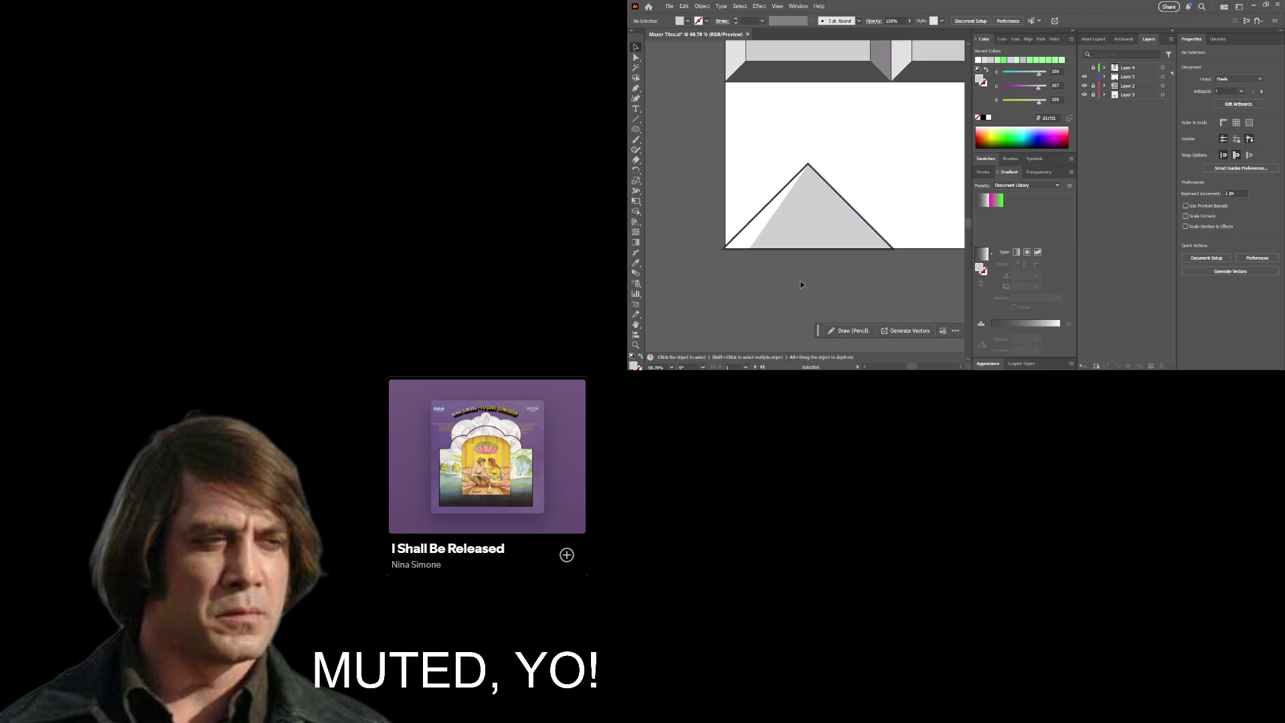
key("ctrl+shift+z")
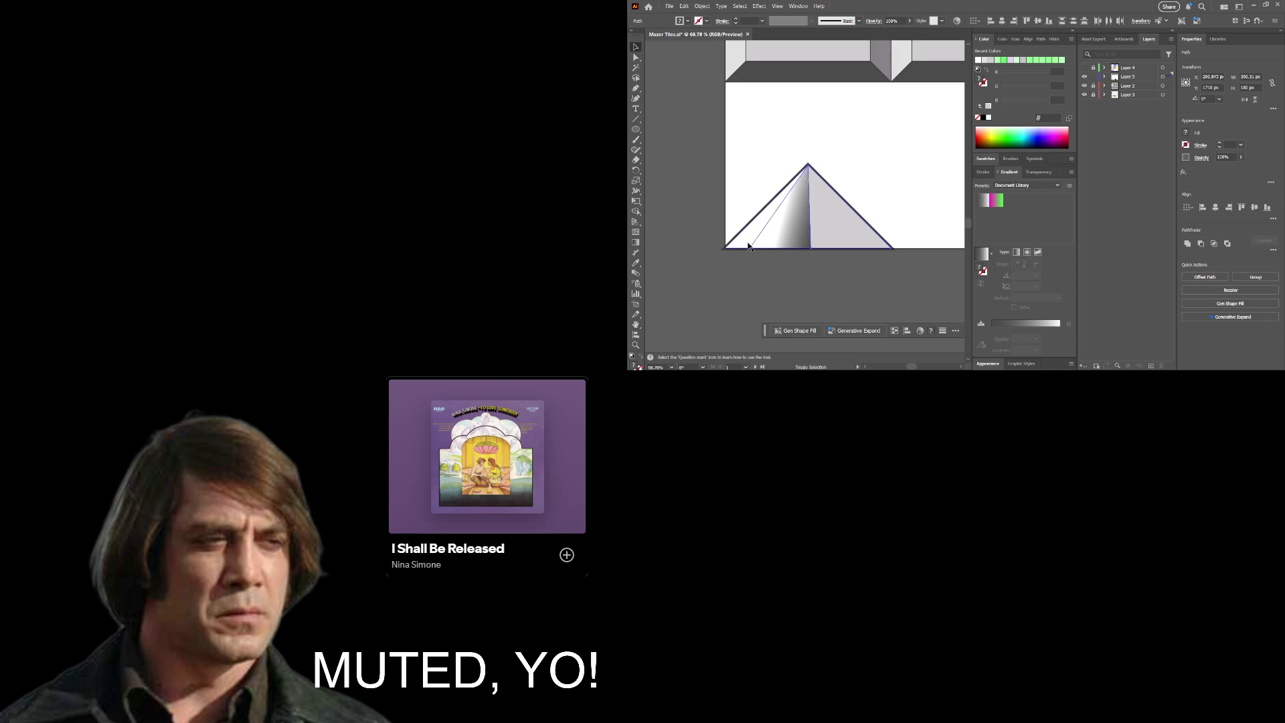
Step: Select the pyramid's gradient left face together with its right face
key("a")
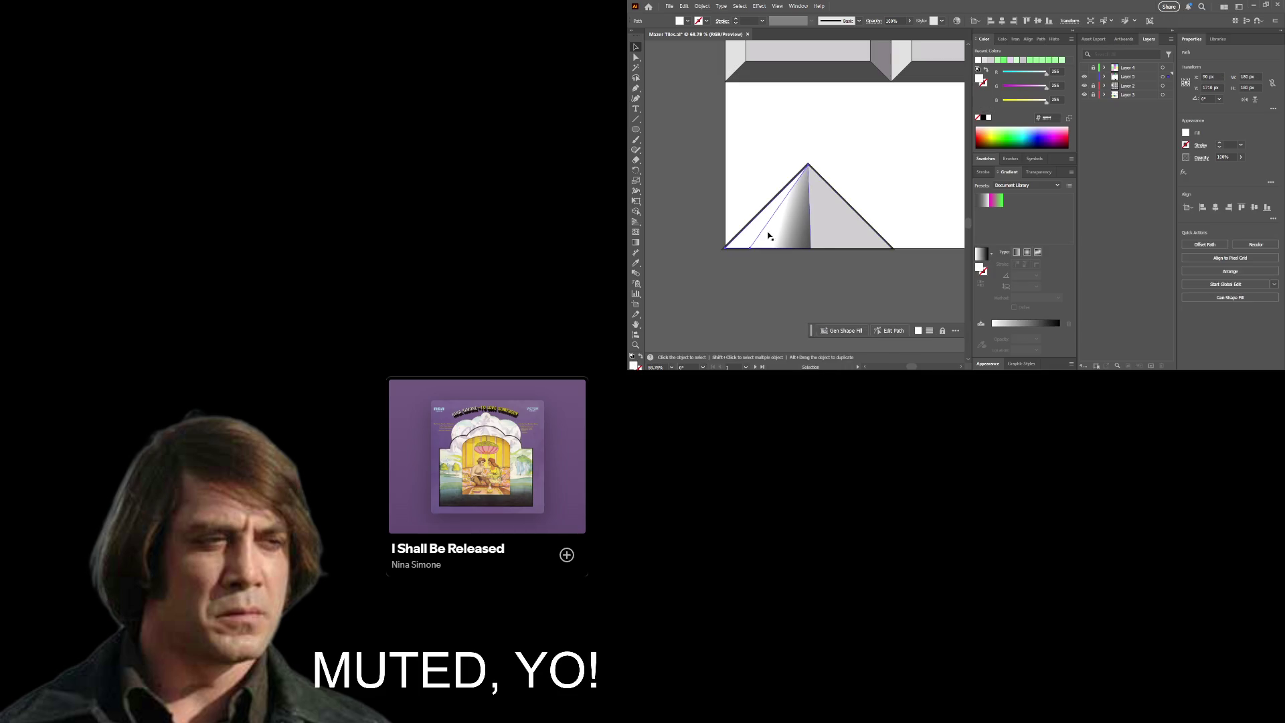
left_click(822, 241)
key("v")
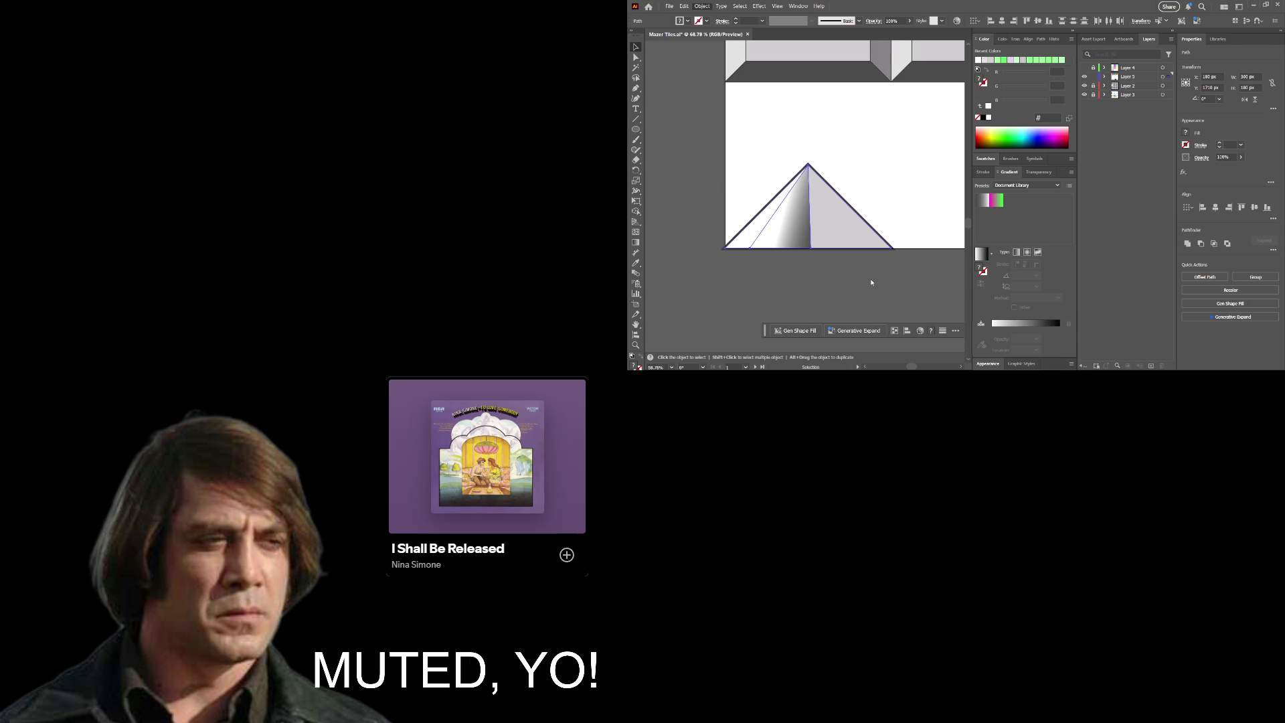
left_click(848, 273)
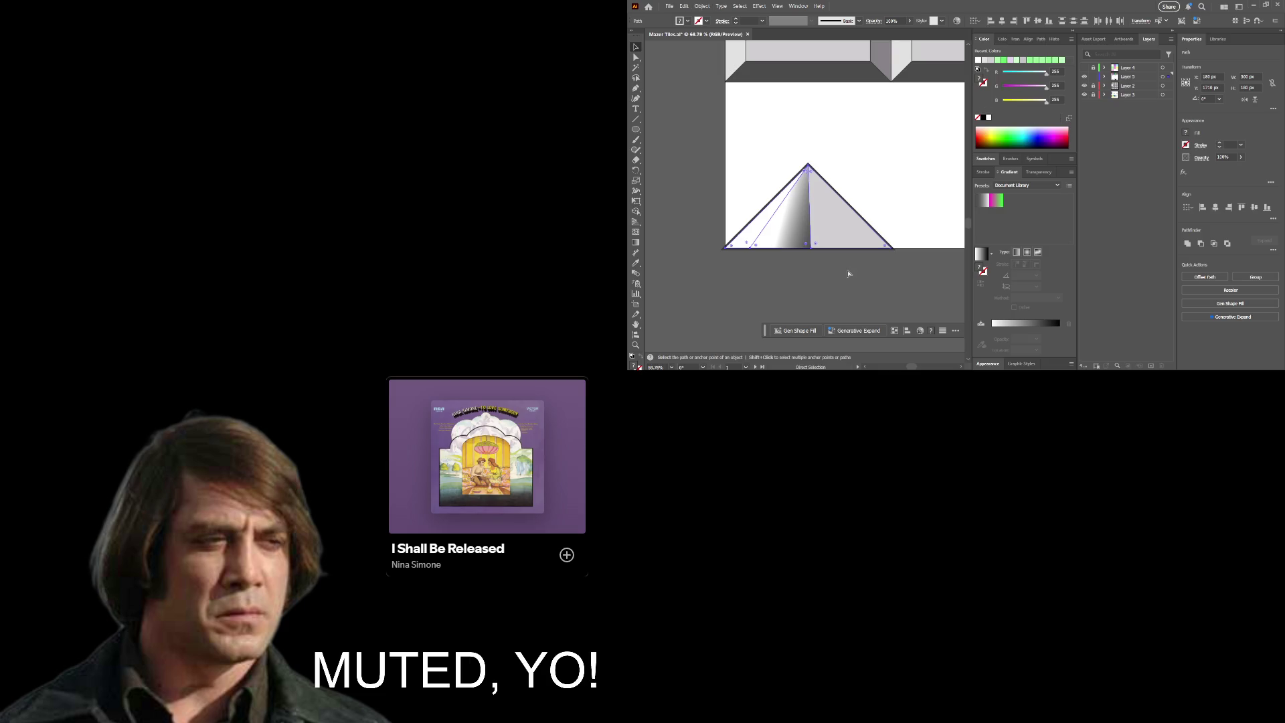
key("a")
left_click(845, 229)
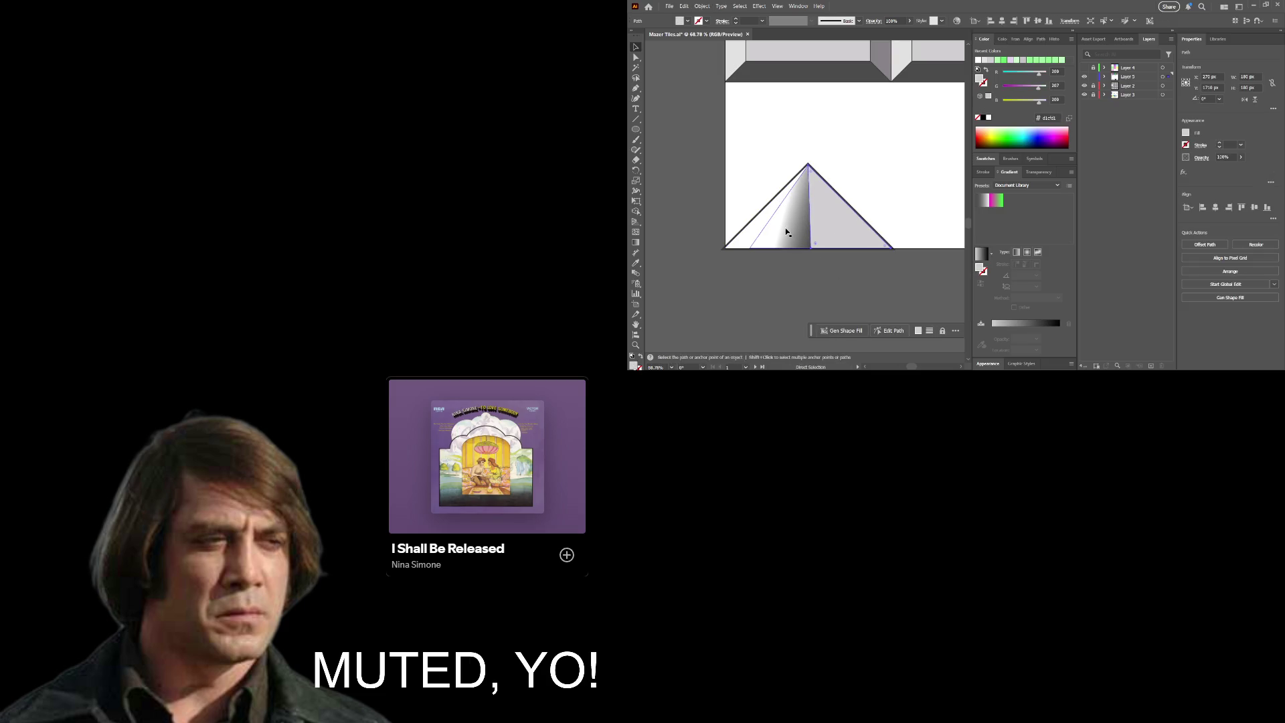
left_click(791, 232)
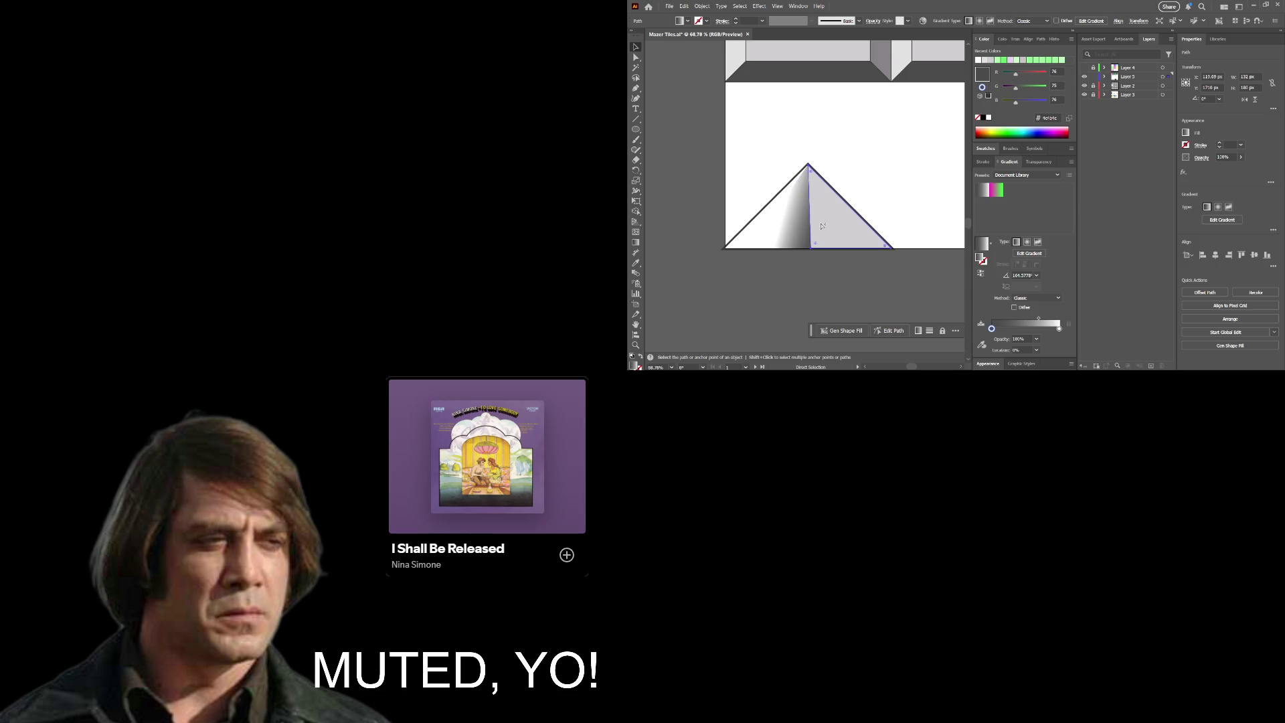
left_click(823, 227, "shift")
key("v")
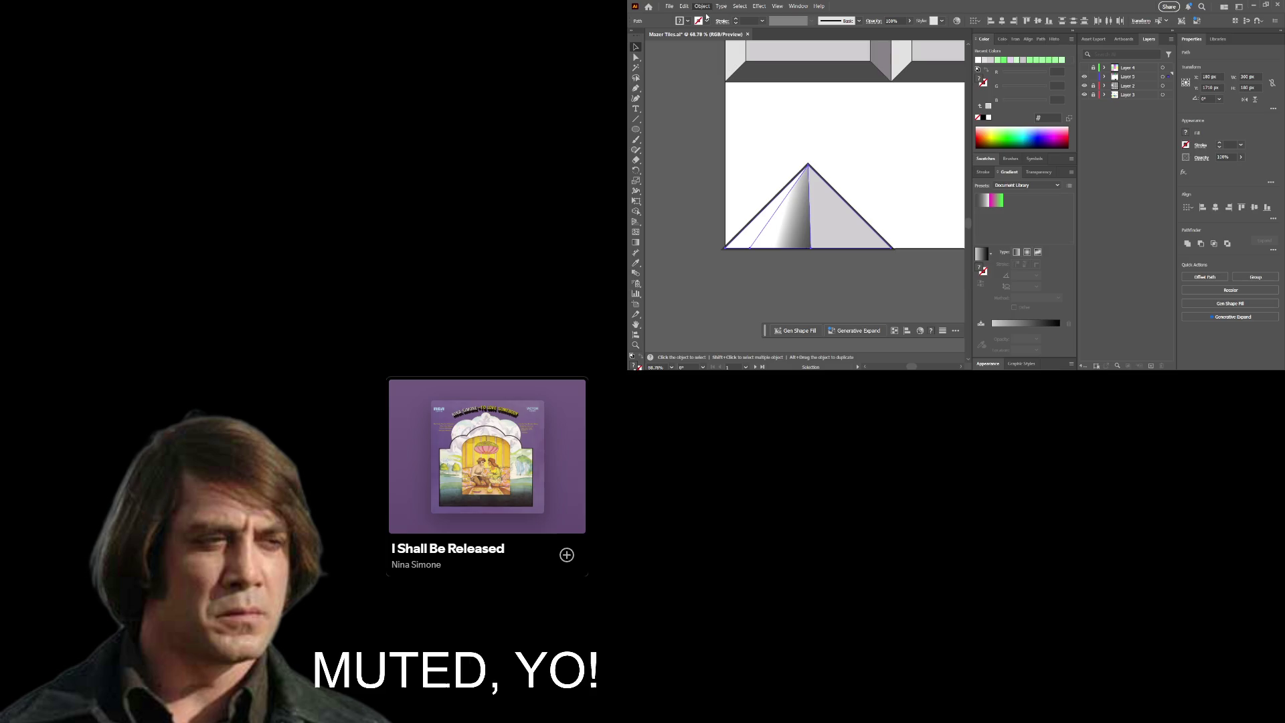
Step: Group the pyramid's faces and outline into one object, then deselect it
key("ctrl+g")
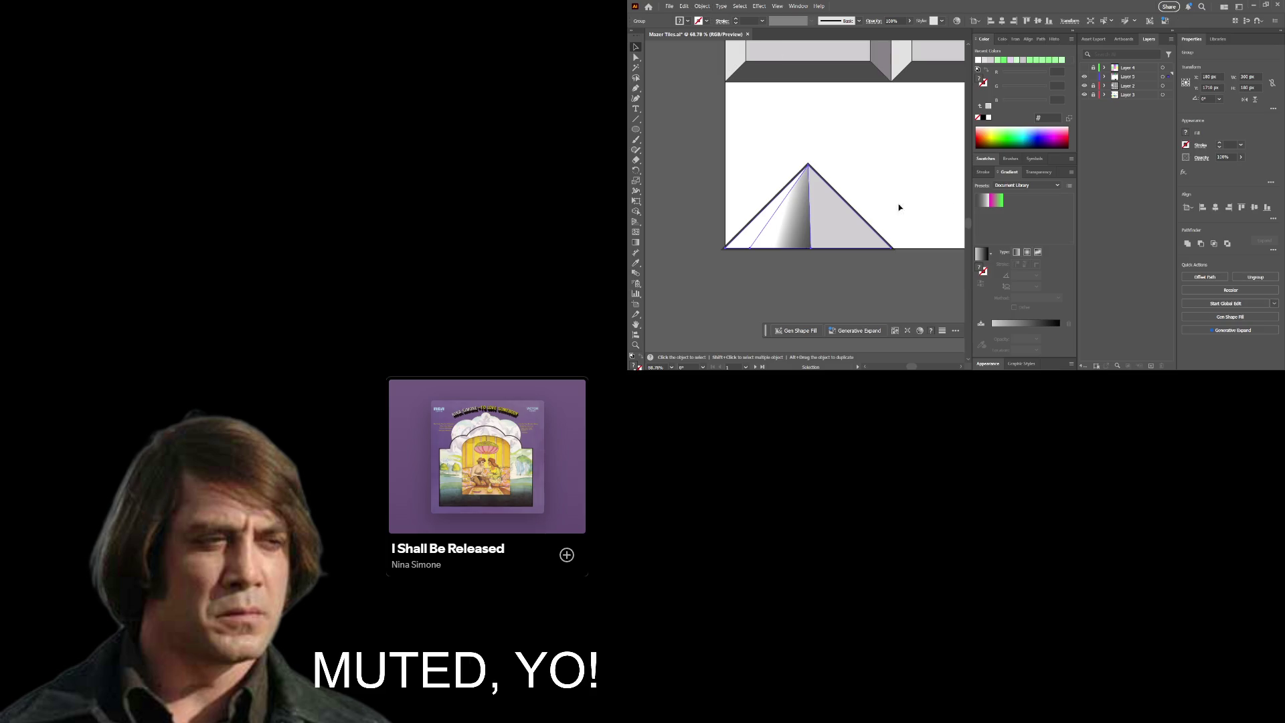
key("a")
key("v")
key("a")
left_click(861, 197)
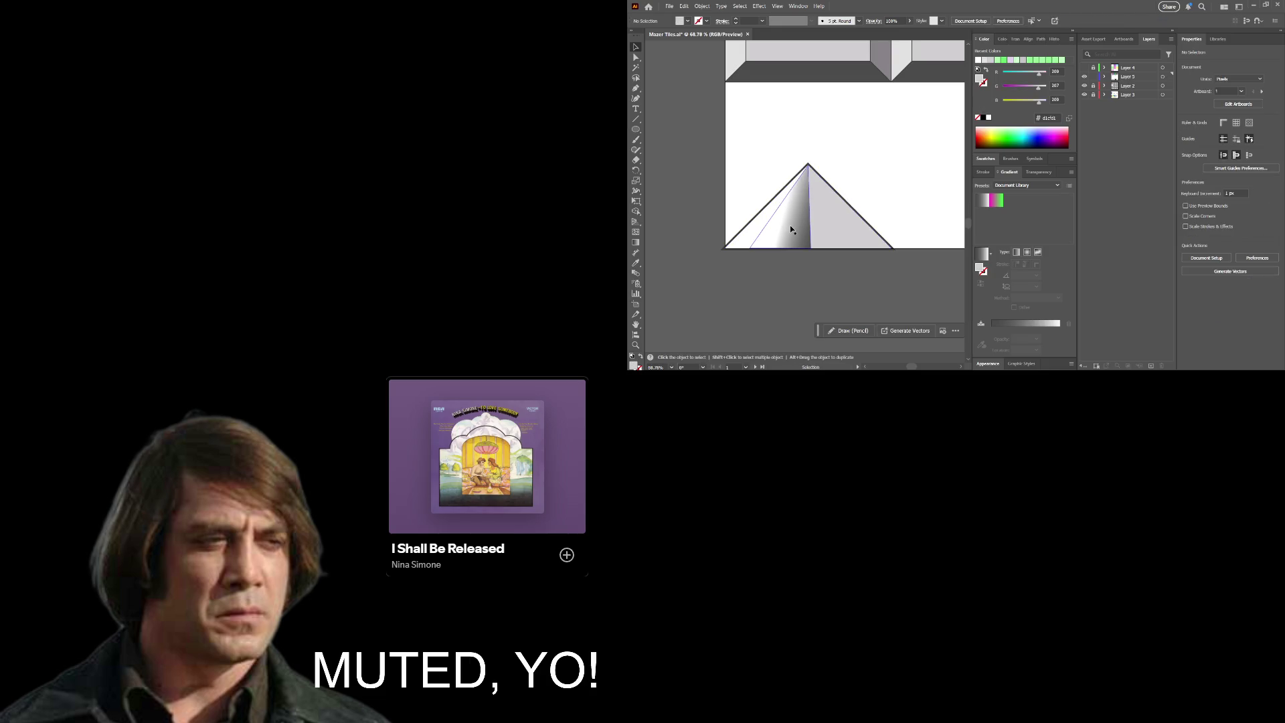
Step: Zoom in on the pyramid and drag its shaded faces down about 51 px
key("z")
left_click_drag(789, 225, 855, 223)
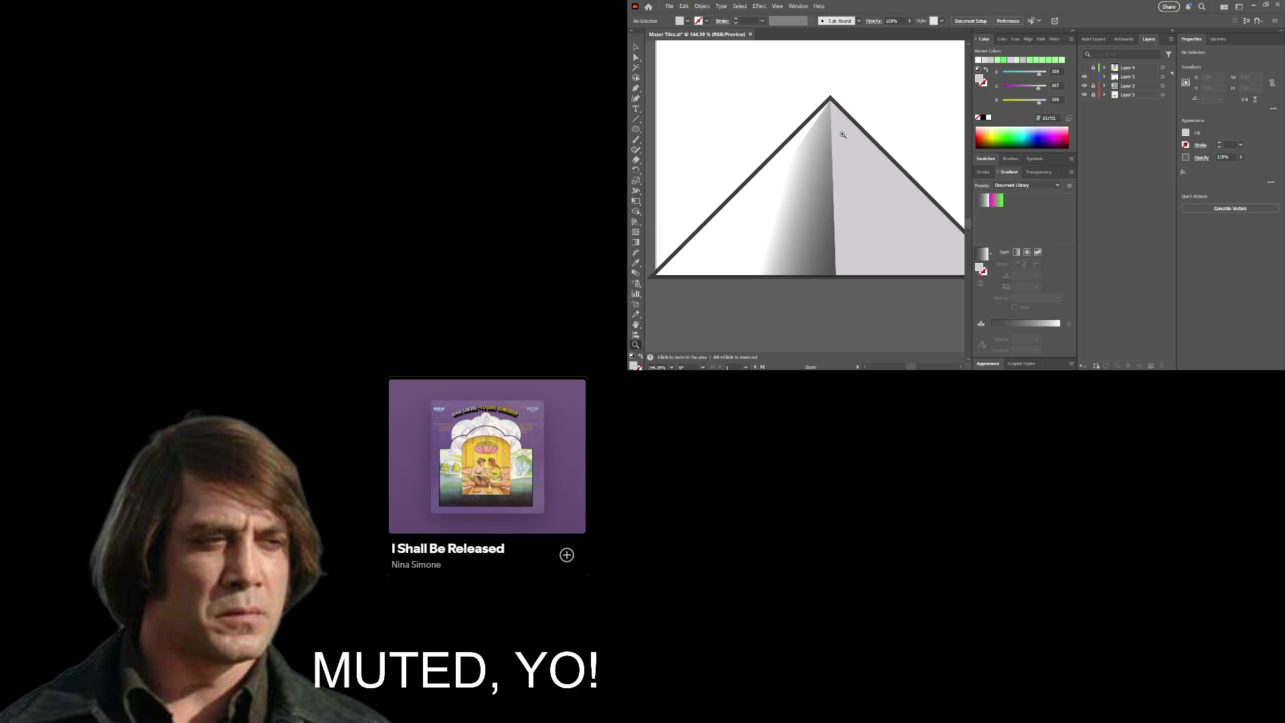
key("v")
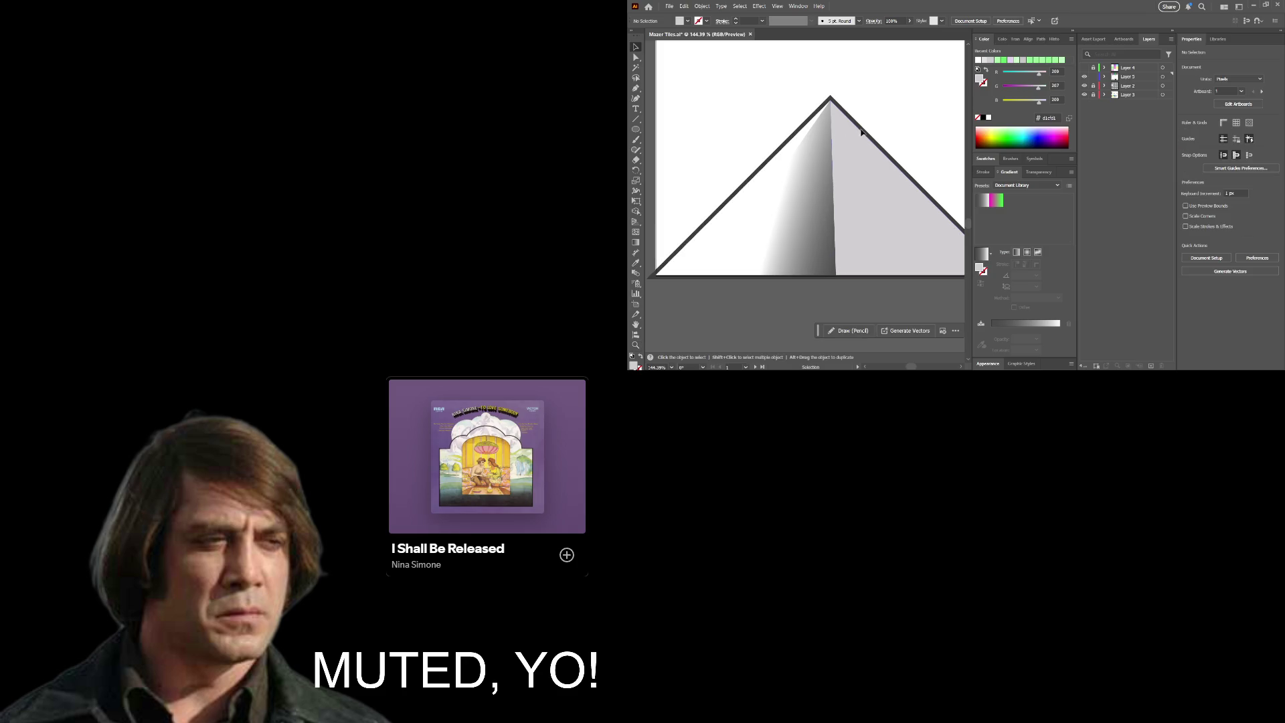
left_click_drag(862, 129, 846, 192)
Step: Swap the chevron band's fill and stroke and set its stroke to None
left_click(852, 119)
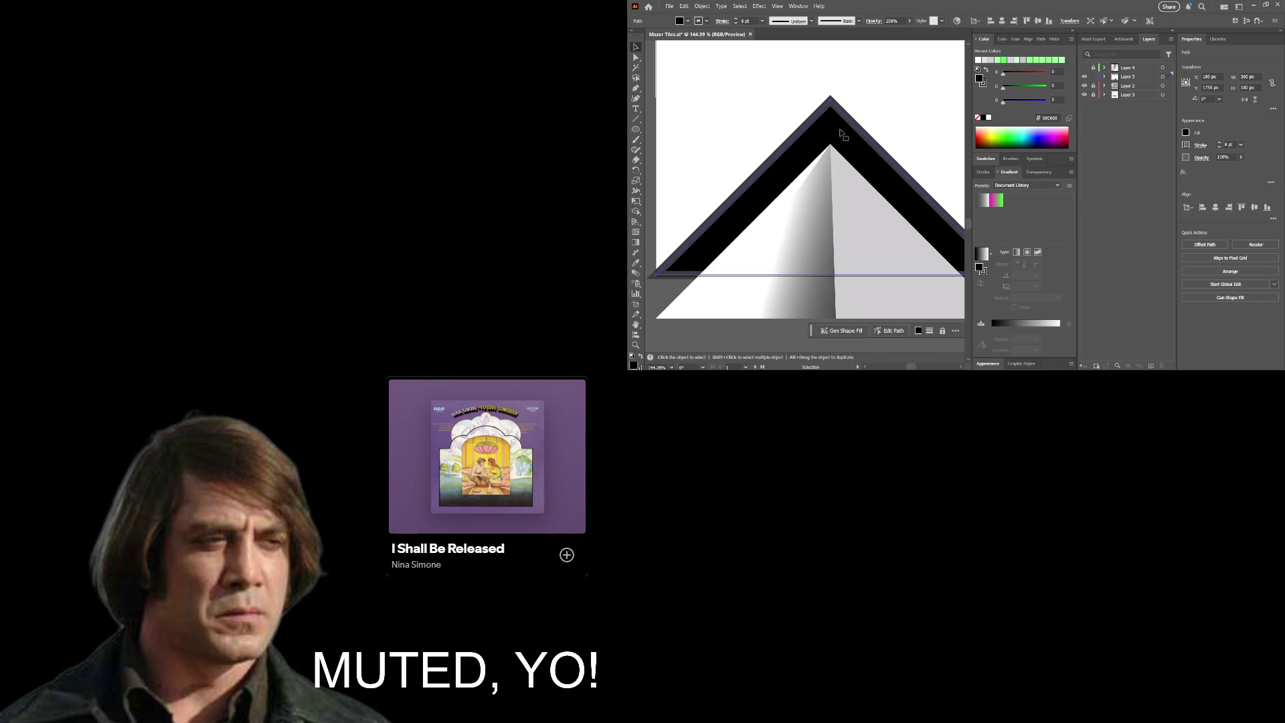
key("z")
left_click_drag(786, 127, 736, 127)
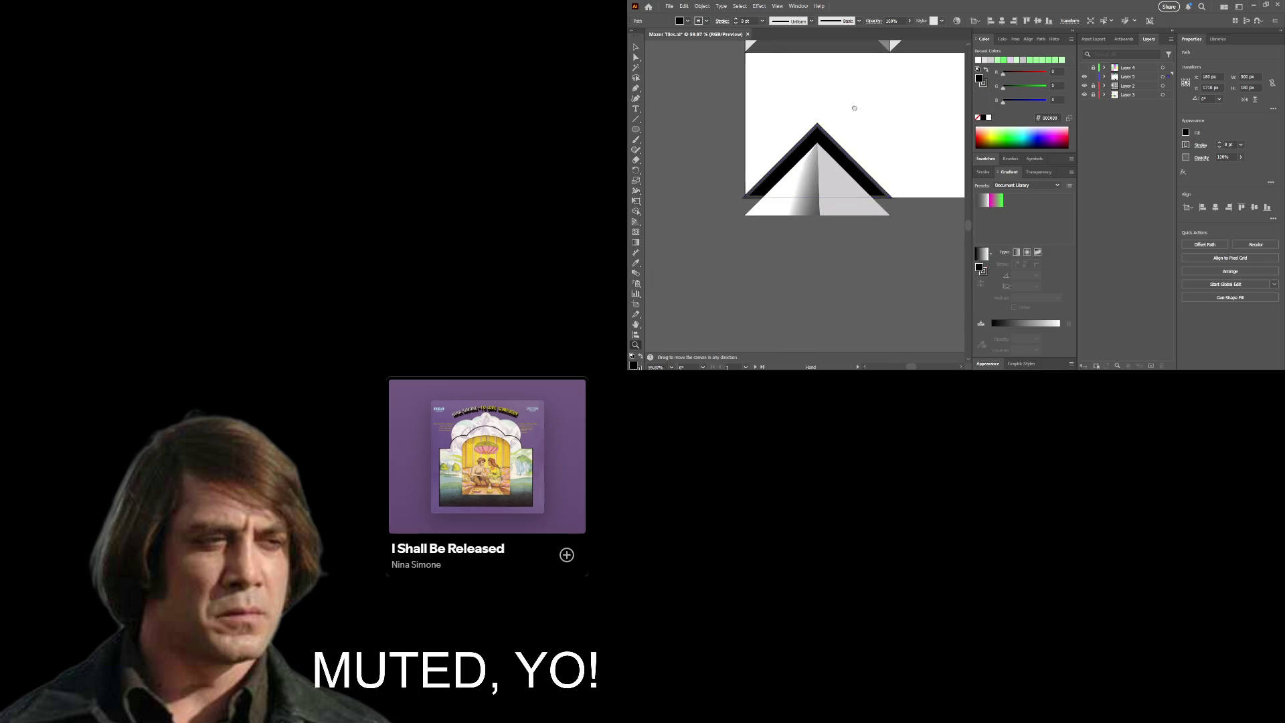
left_click_drag(852, 105, 823, 185)
scroll(777, 171, "down", 5, "alt")
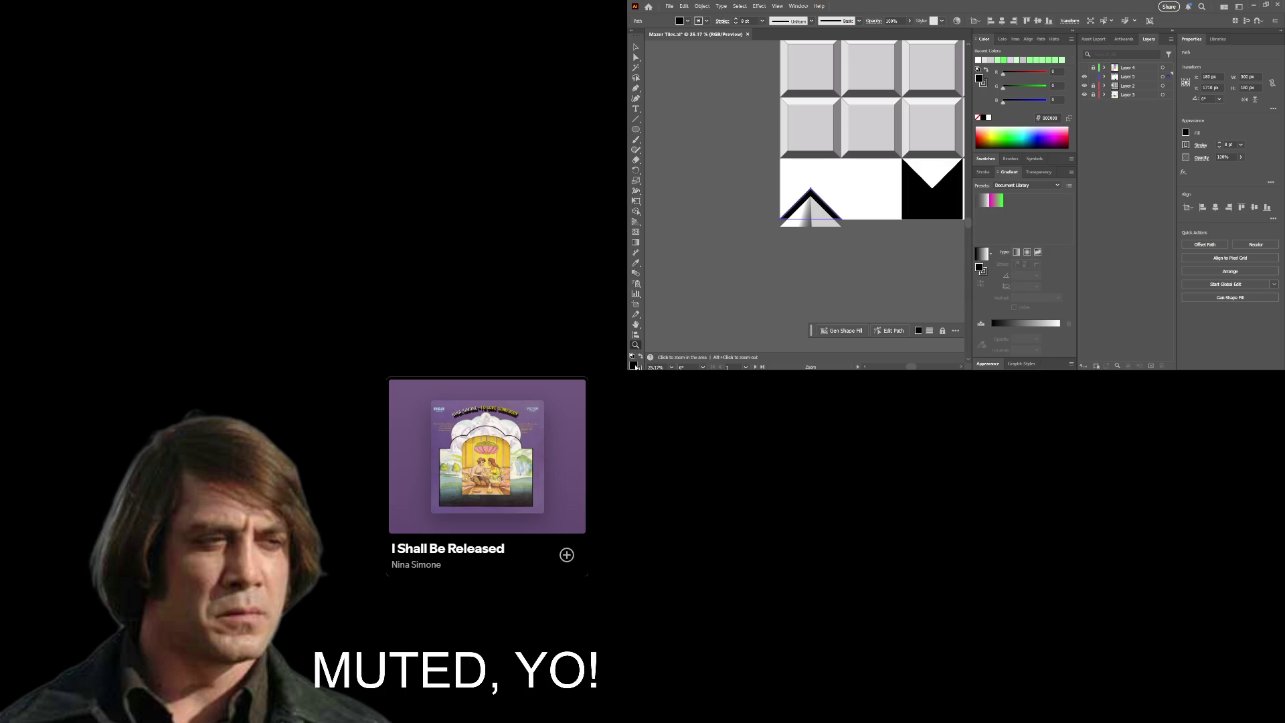
left_click(640, 357)
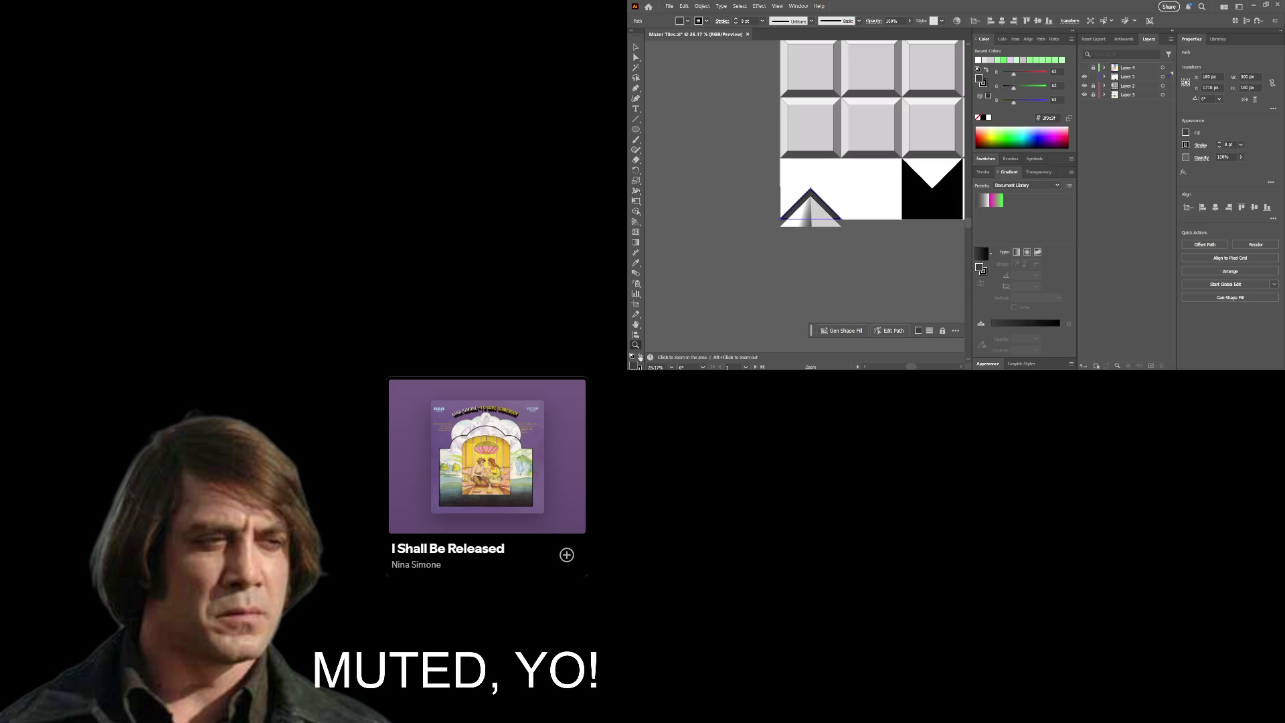
left_click(639, 367)
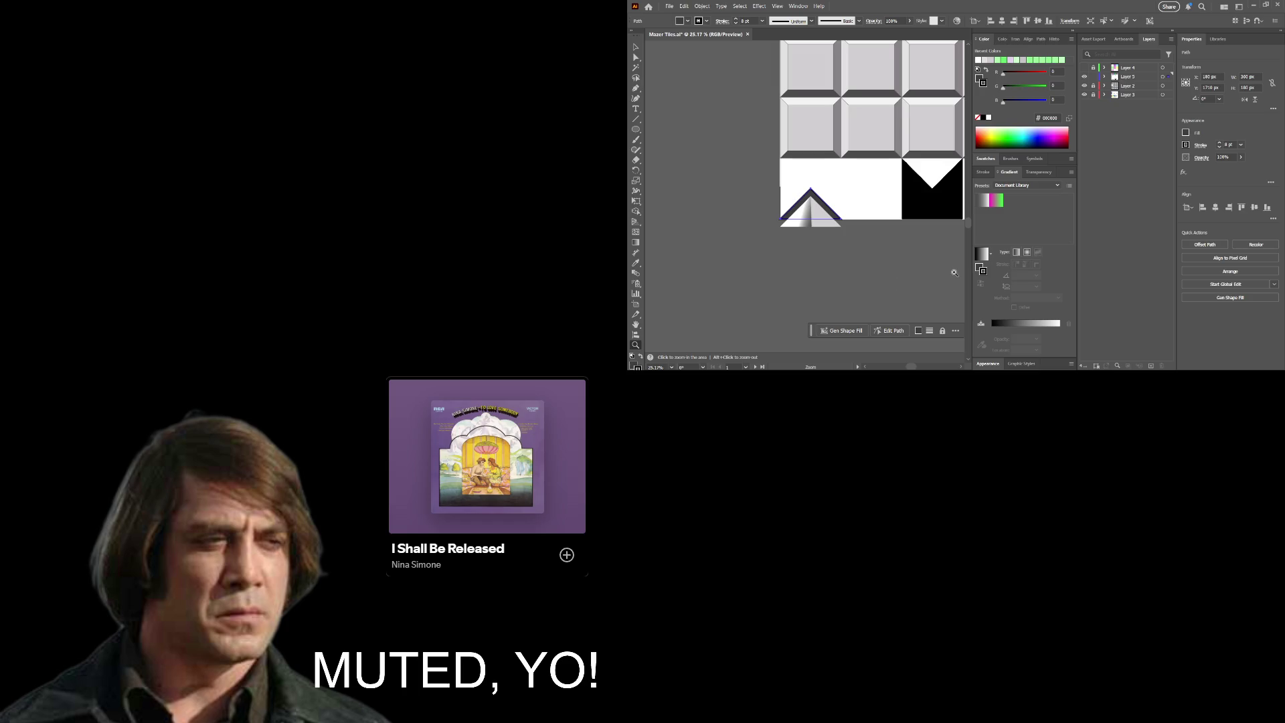
left_click(978, 119)
Step: Zoom in on the band and move it up and left over the pyramid
left_click_drag(798, 221, 886, 217)
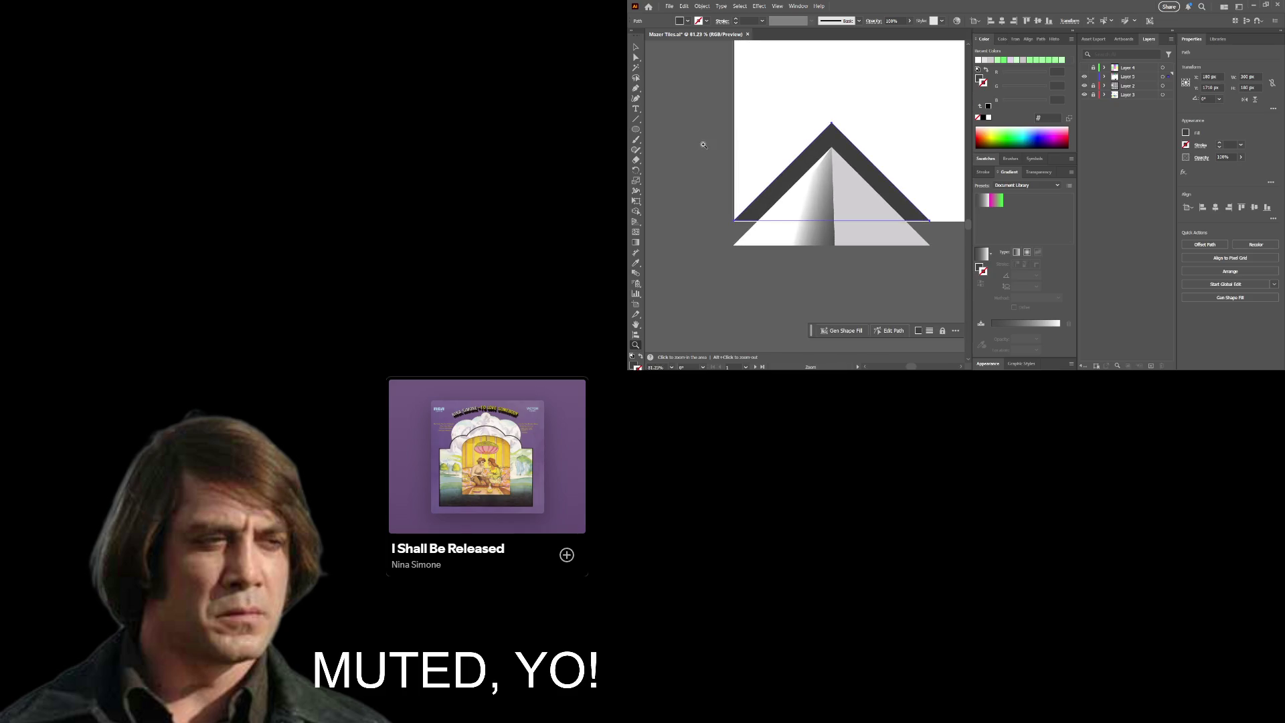
left_click_drag(776, 194, 867, 207)
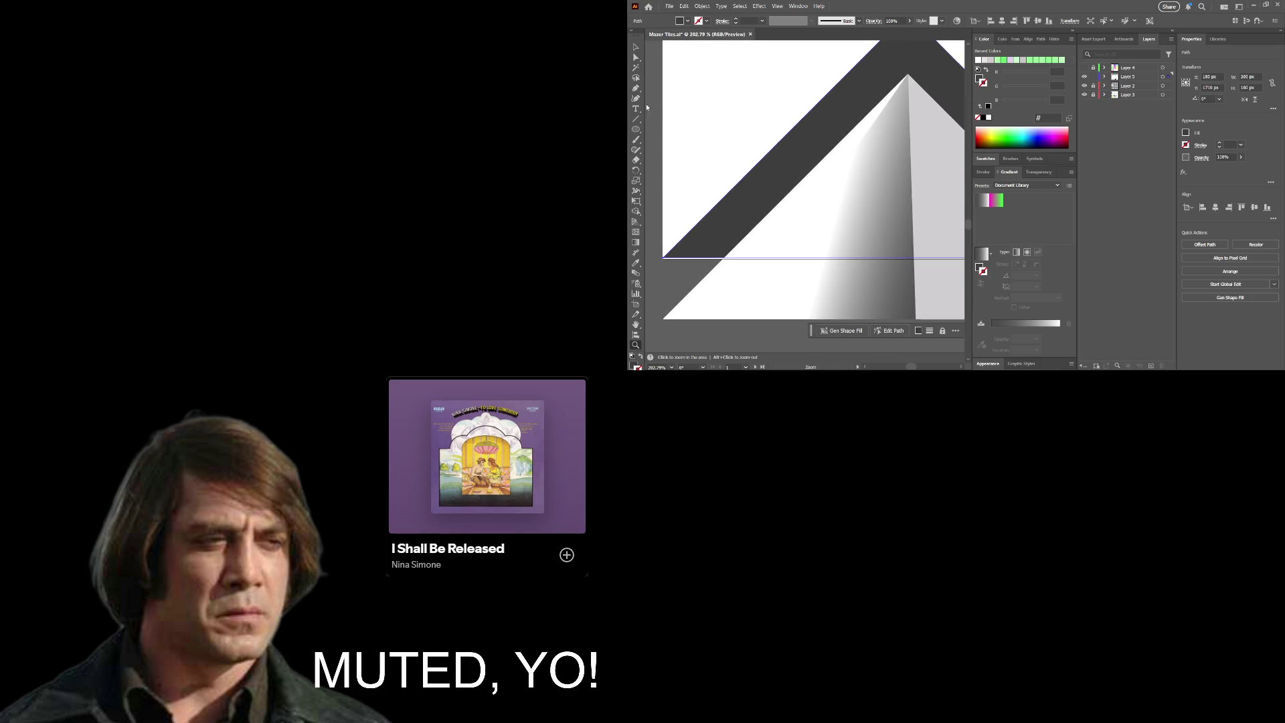
left_click(637, 48)
left_click_drag(779, 173, 783, 163)
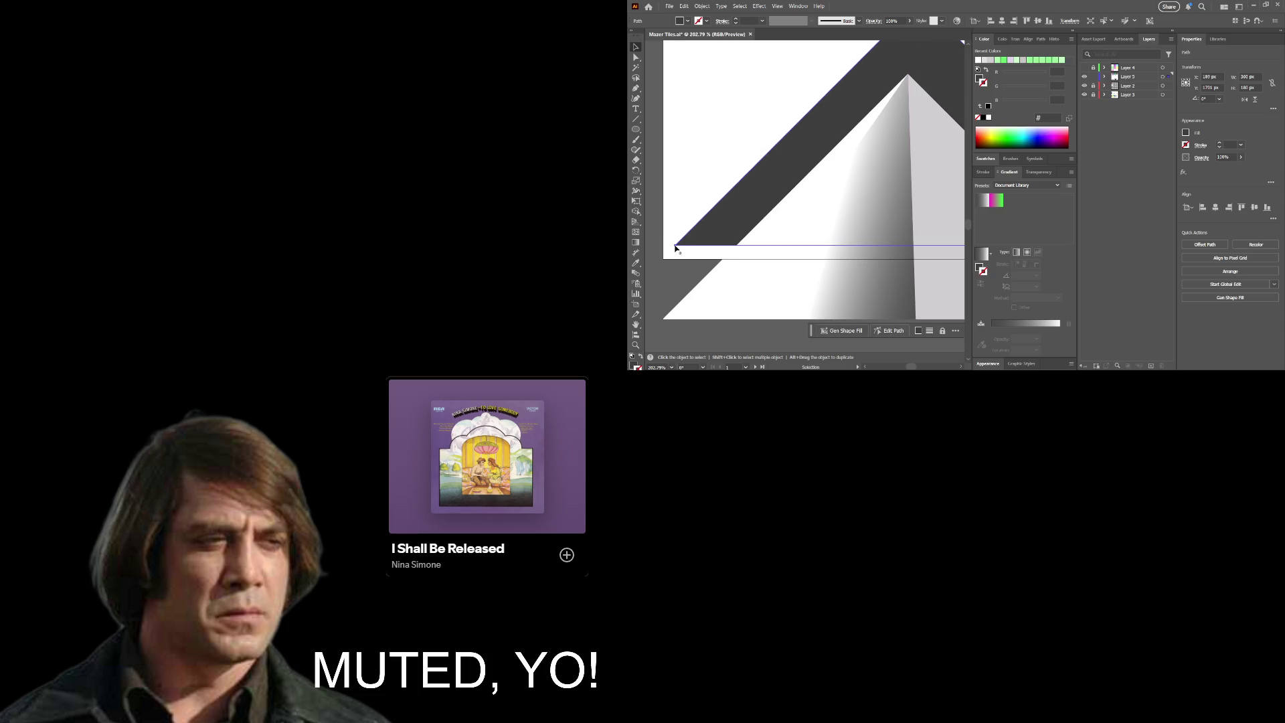
Step: Pull the band's lower-left and lower-right corners down to the artboard edge
key("a")
left_click_drag(674, 246, 665, 257)
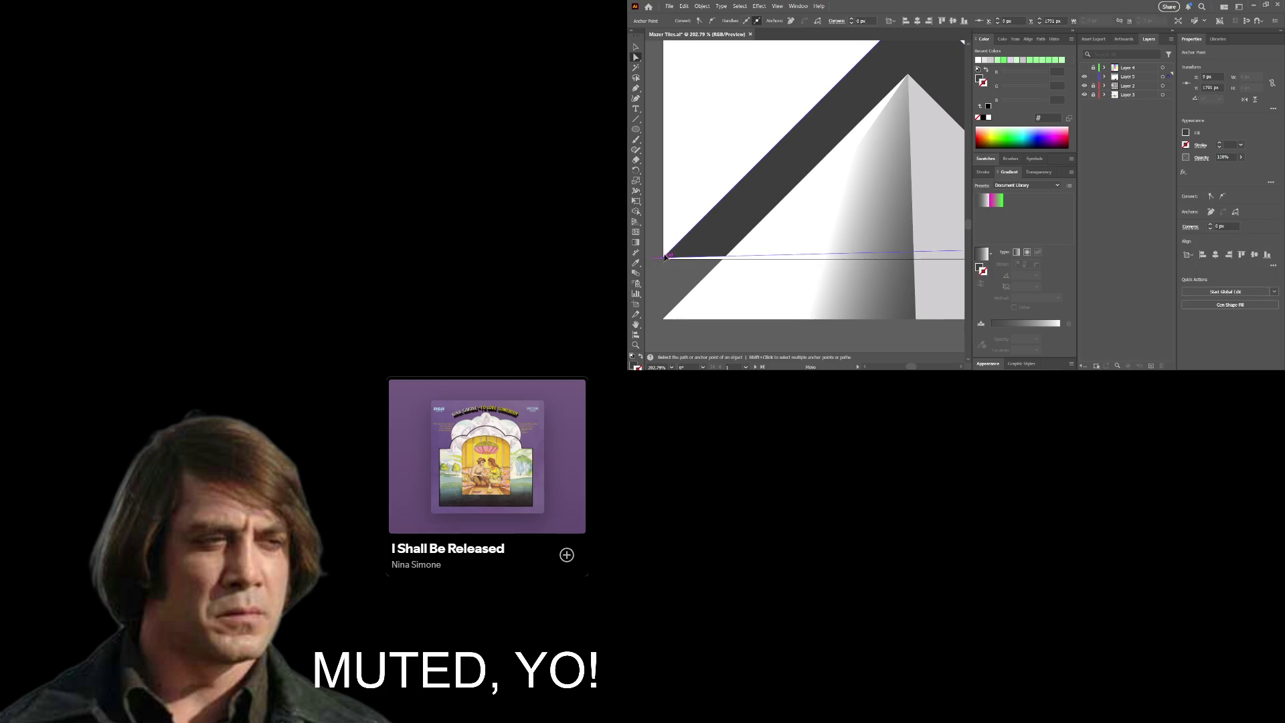
key("ctrl+minus")
key("z")
left_click(762, 229)
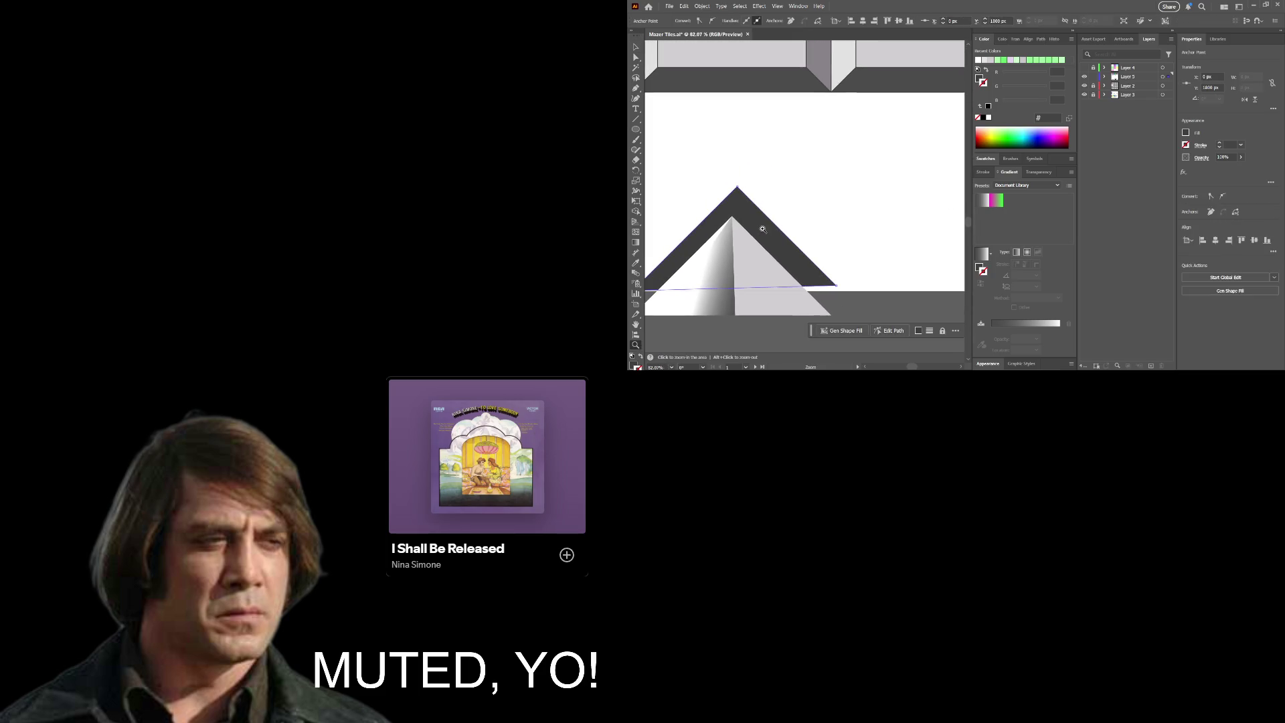
left_click(837, 286)
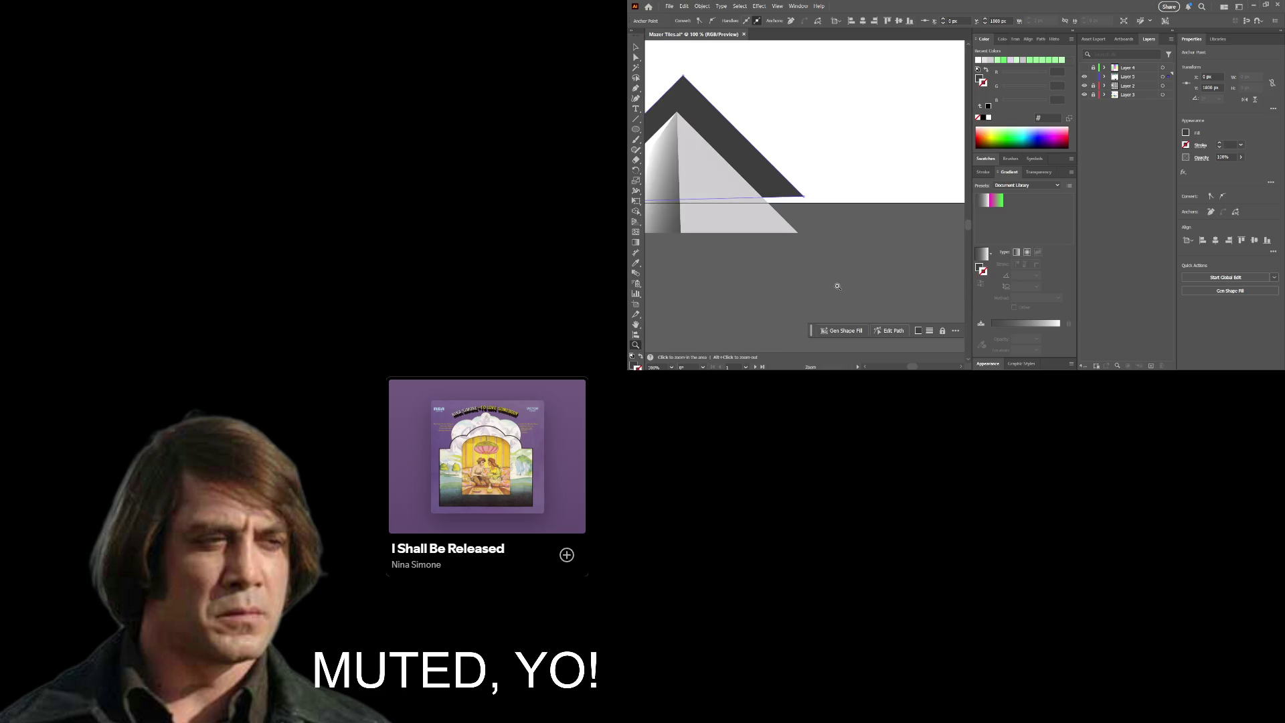
key("a")
left_click_drag(804, 196, 805, 203)
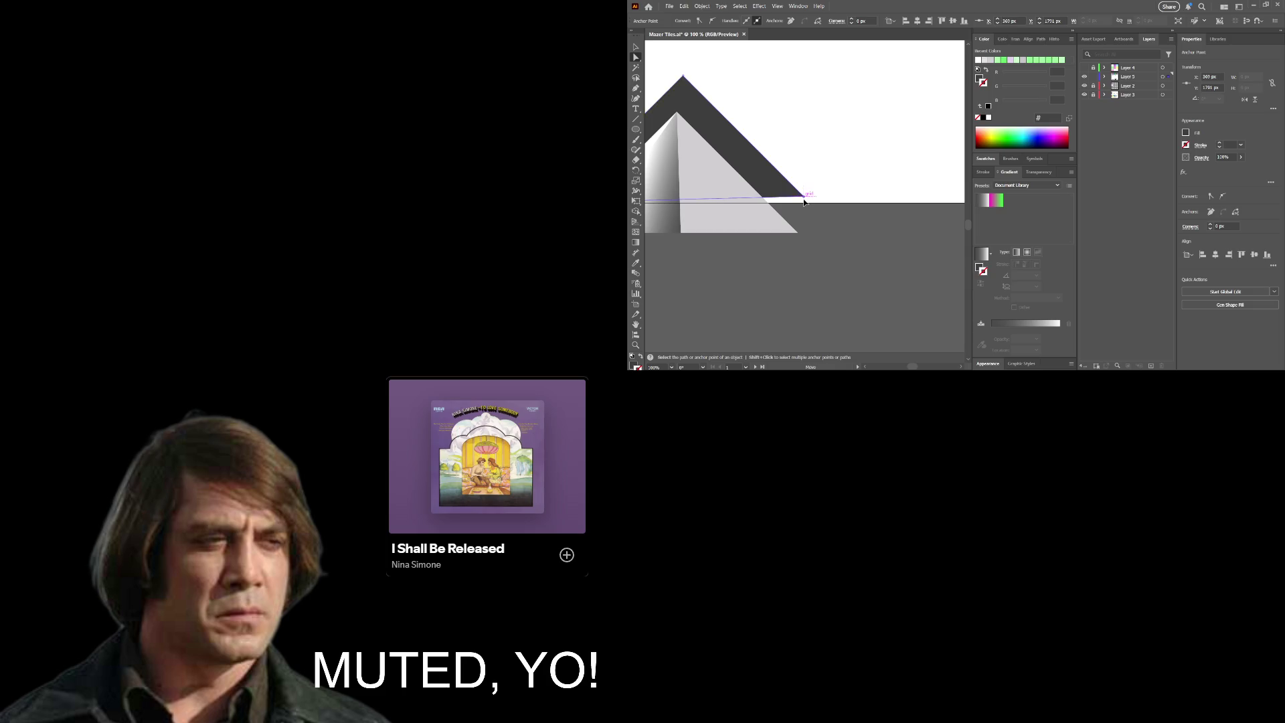
Step: Move the gradient pyramid up until its apex meets the chevron's apex
scroll(804, 204, "down", 3)
left_click_drag(713, 217, 774, 244)
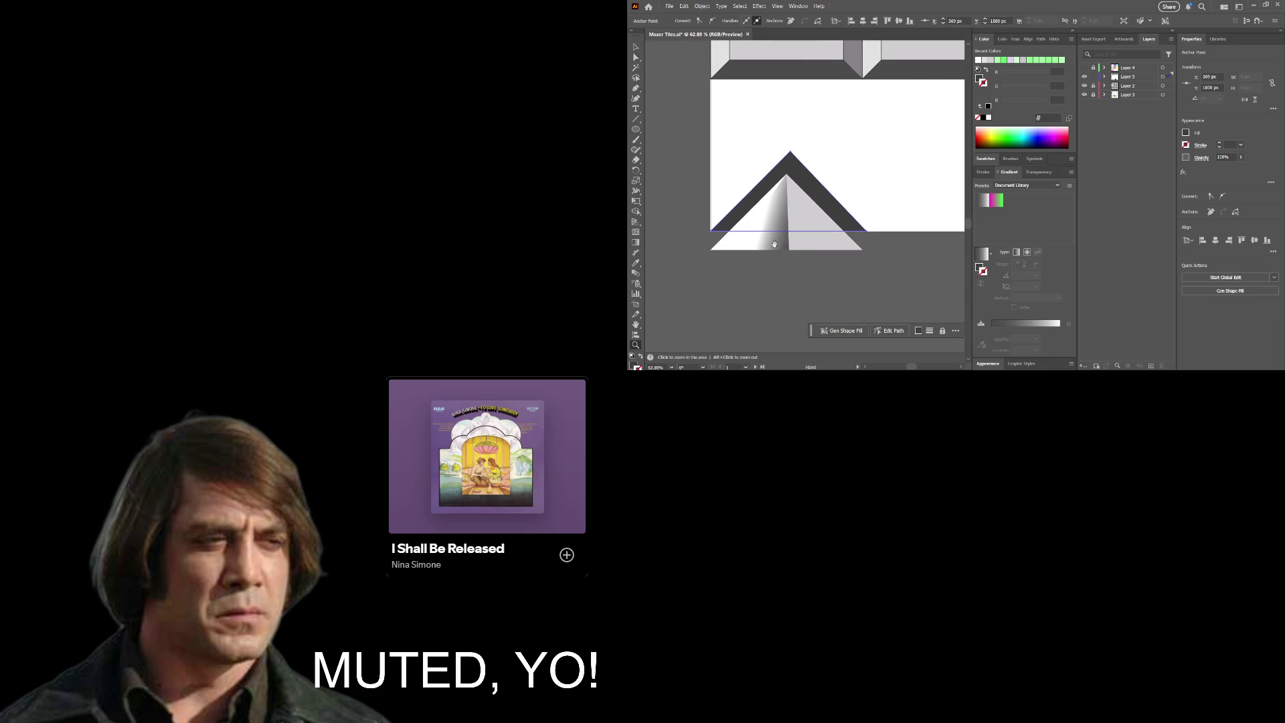
scroll(777, 216, "up", 3)
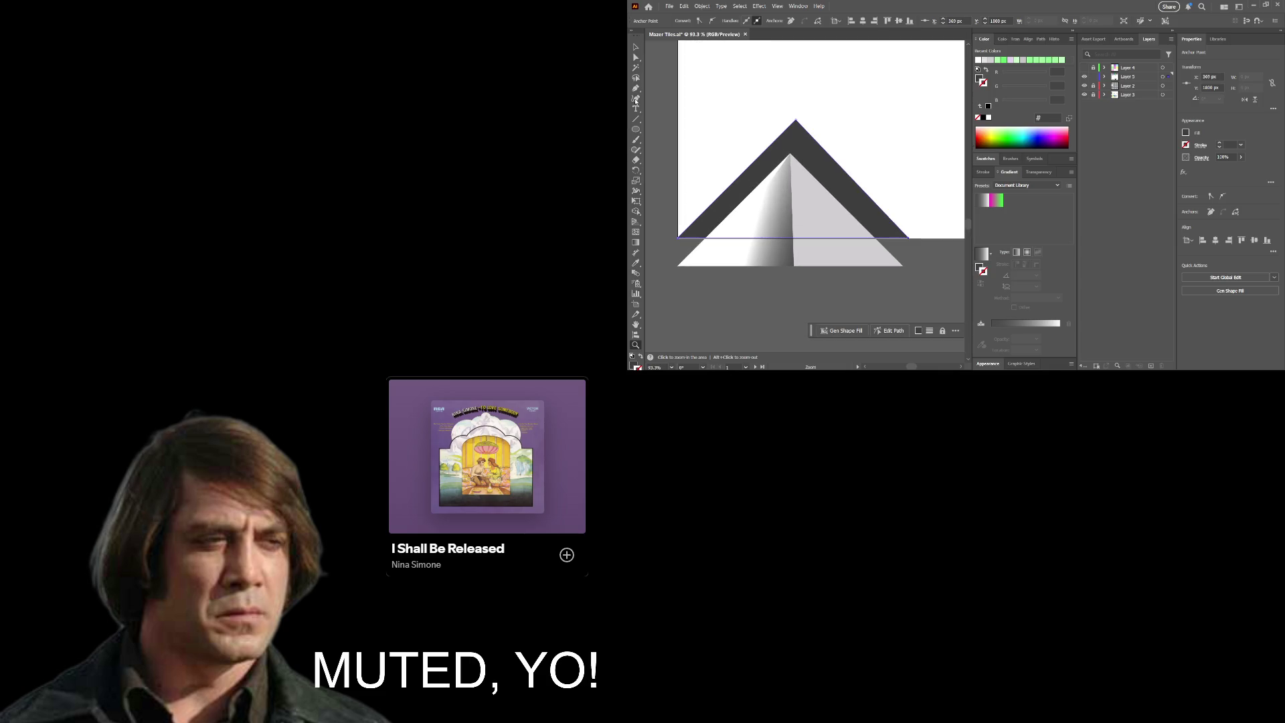
left_click(637, 50)
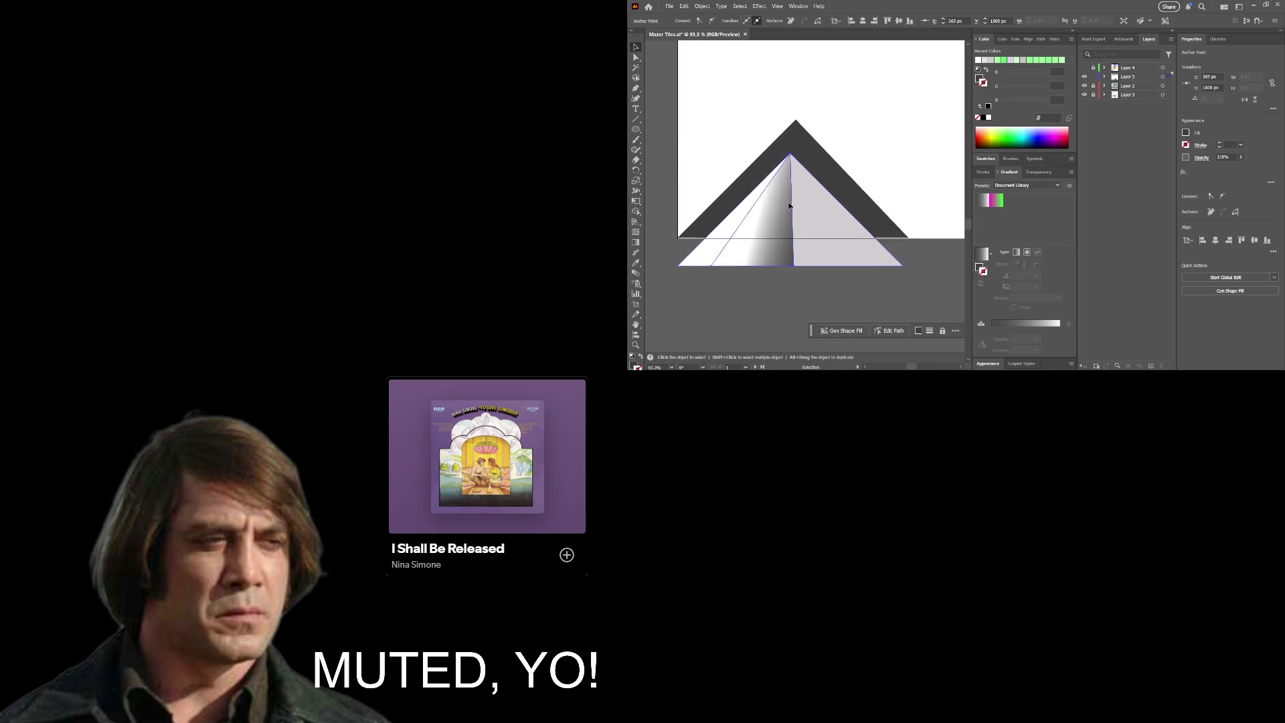
left_click_drag(791, 207, 791, 179)
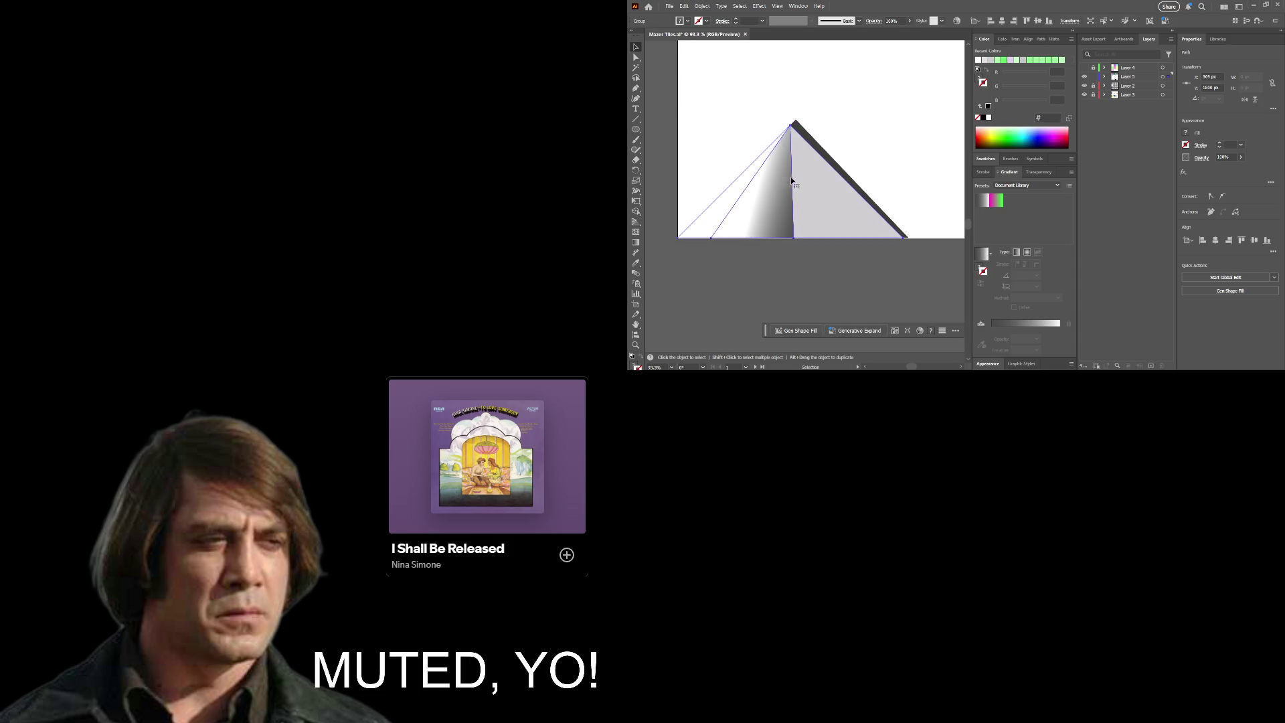
Step: Show the document grid over the artboard with Ctrl+'
key("a")
key("ctrl+apostrophe")
key("v")
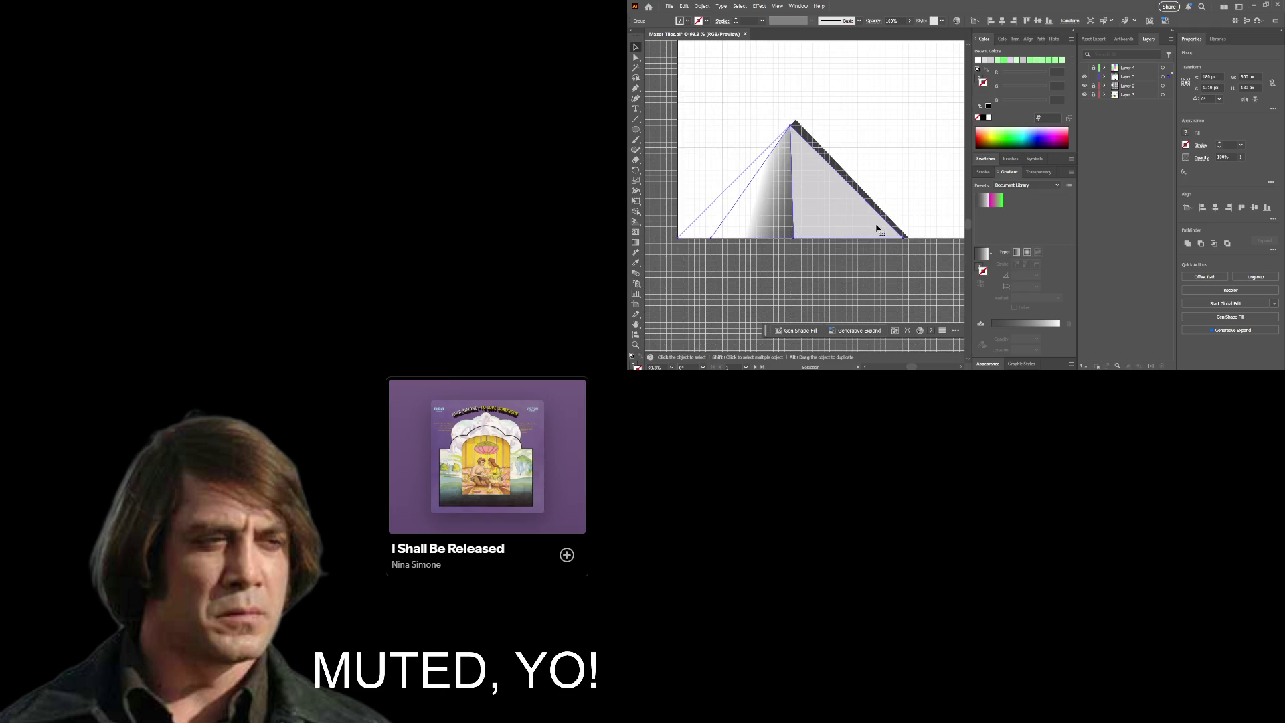
Step: Adjust the outline triangle's corners and snap its apex onto the pyramid apex
key("a")
left_click(842, 172)
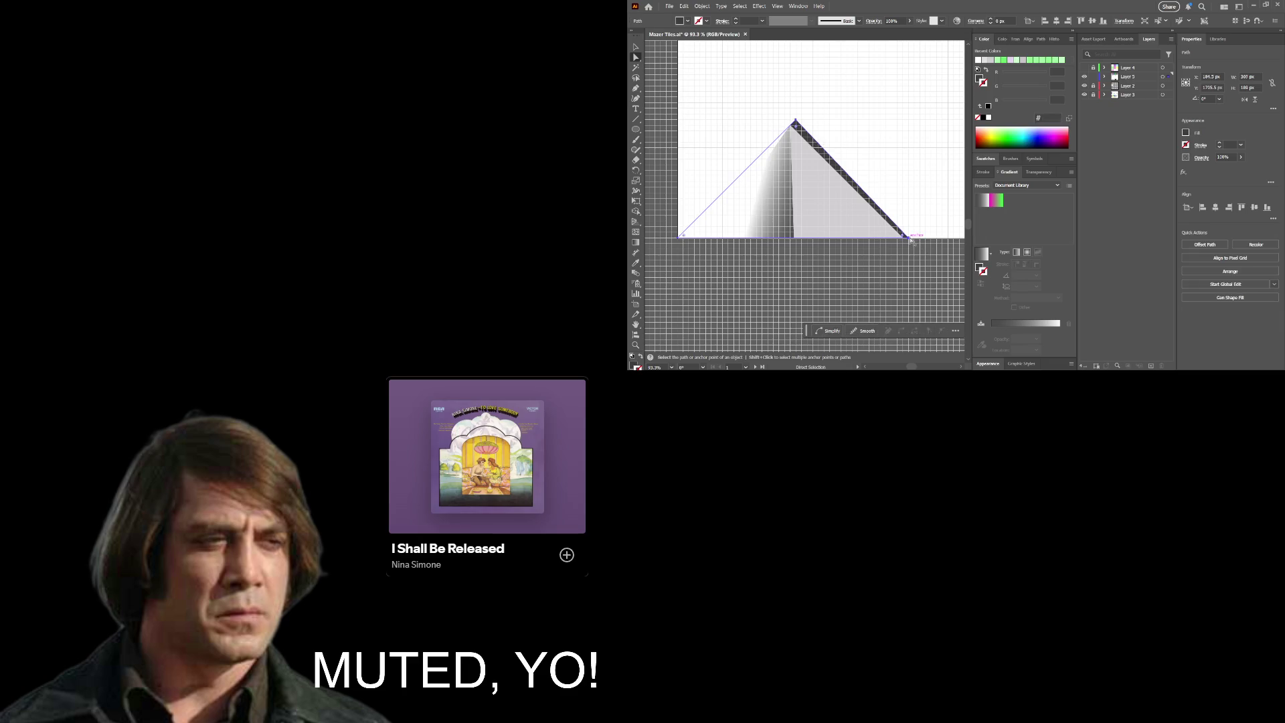
left_click_drag(905, 236, 905, 241)
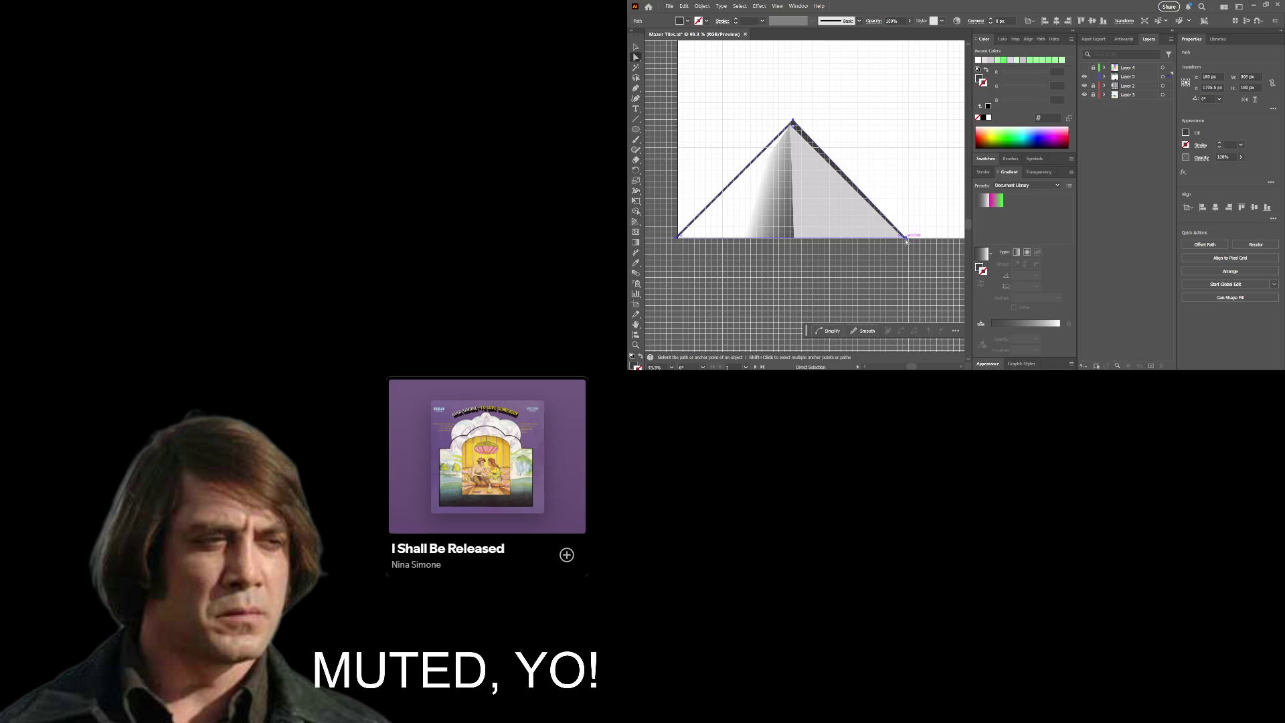
left_click(904, 239)
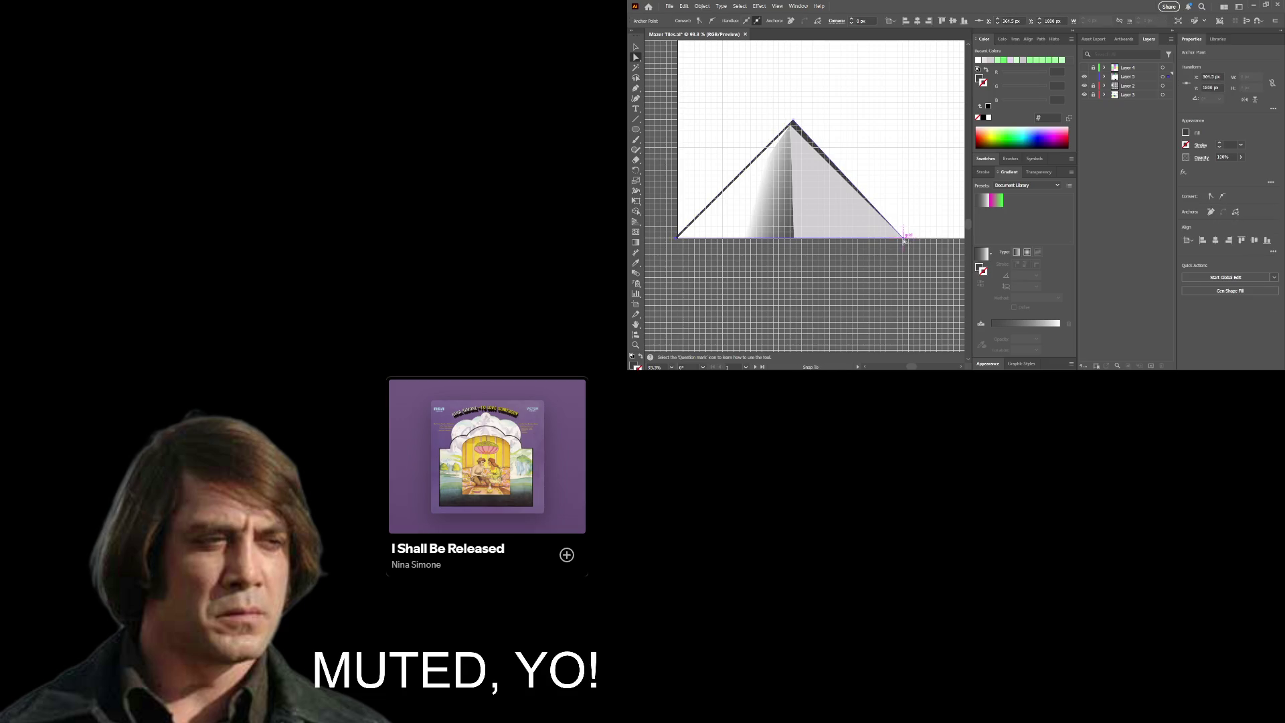
left_click_drag(903, 240, 901, 240)
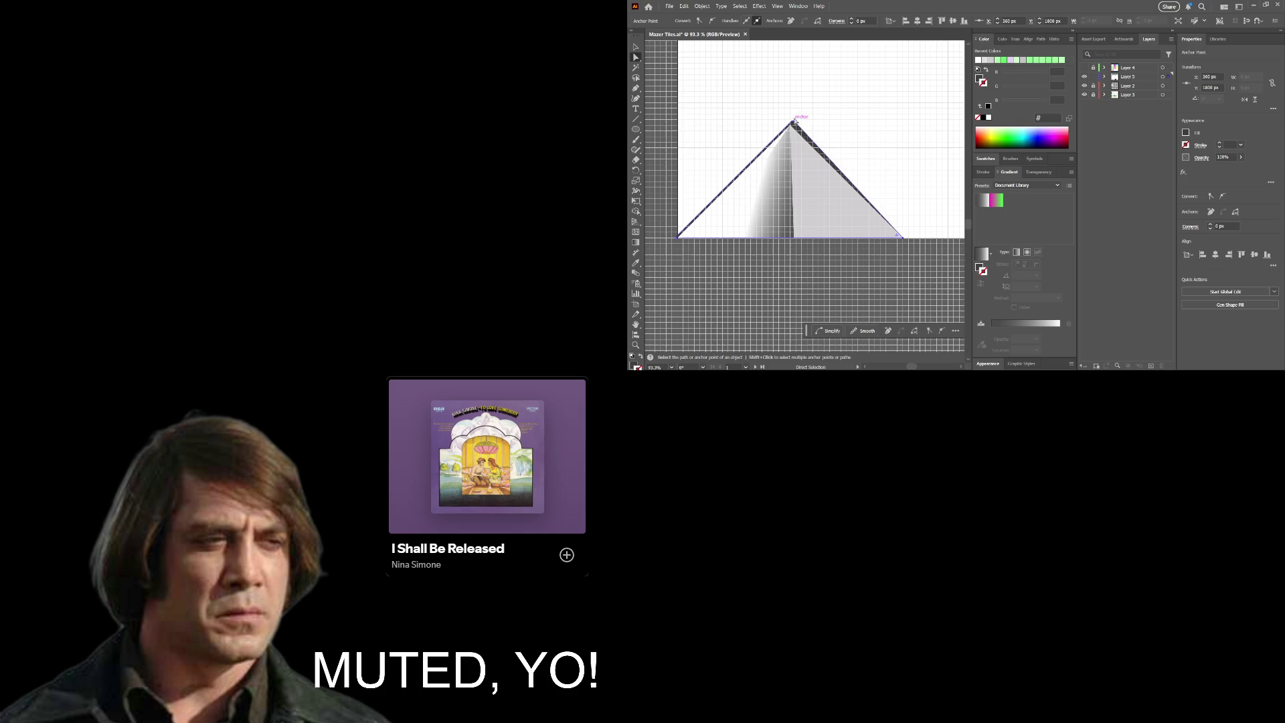
left_click(792, 122)
left_click_drag(792, 121, 790, 125)
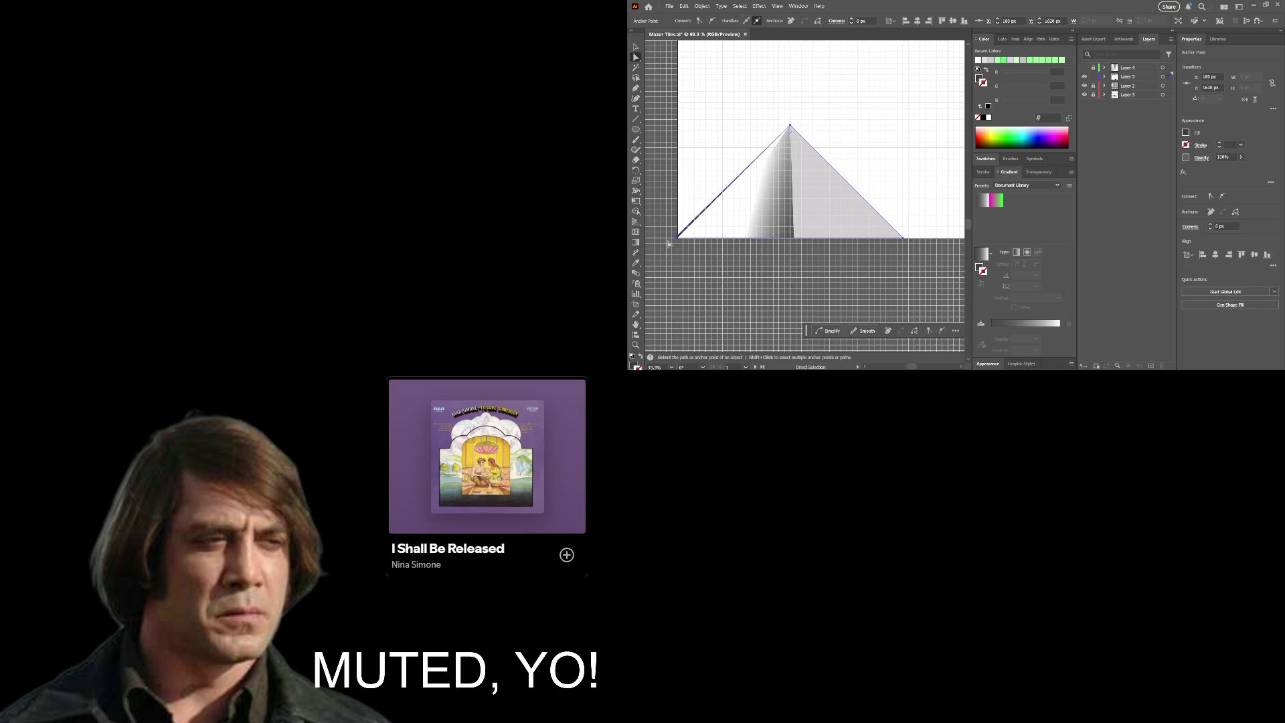
mouse_move(678, 237)
left_mouse_down()
mouse_move(711, 245)
mouse_move(728, 219)
mouse_move(704, 234)
left_mouse_up()
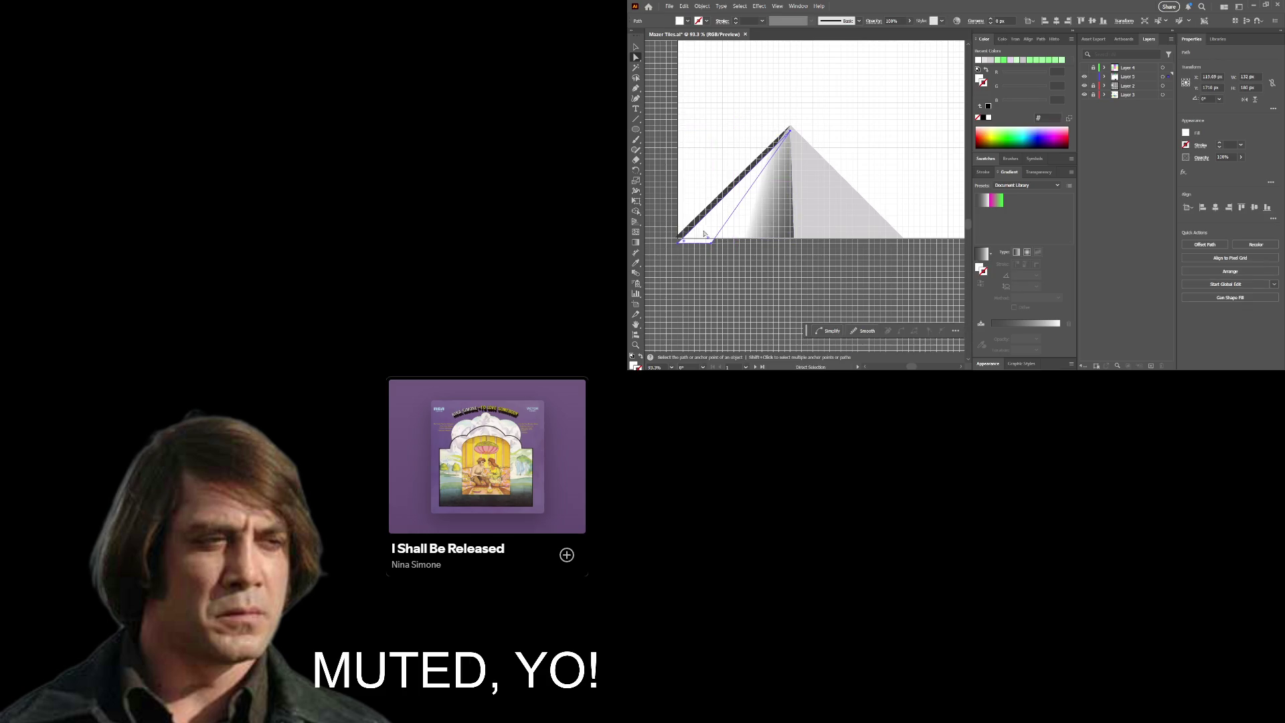
Step: Undo the outline edits and select the right light-grey triangle half
key("ctrl+z")
key("ctrl+z")
key("ctrl+z")
key("ctrl+z")
key("ctrl+z")
key("ctrl+z")
key("ctrl+z")
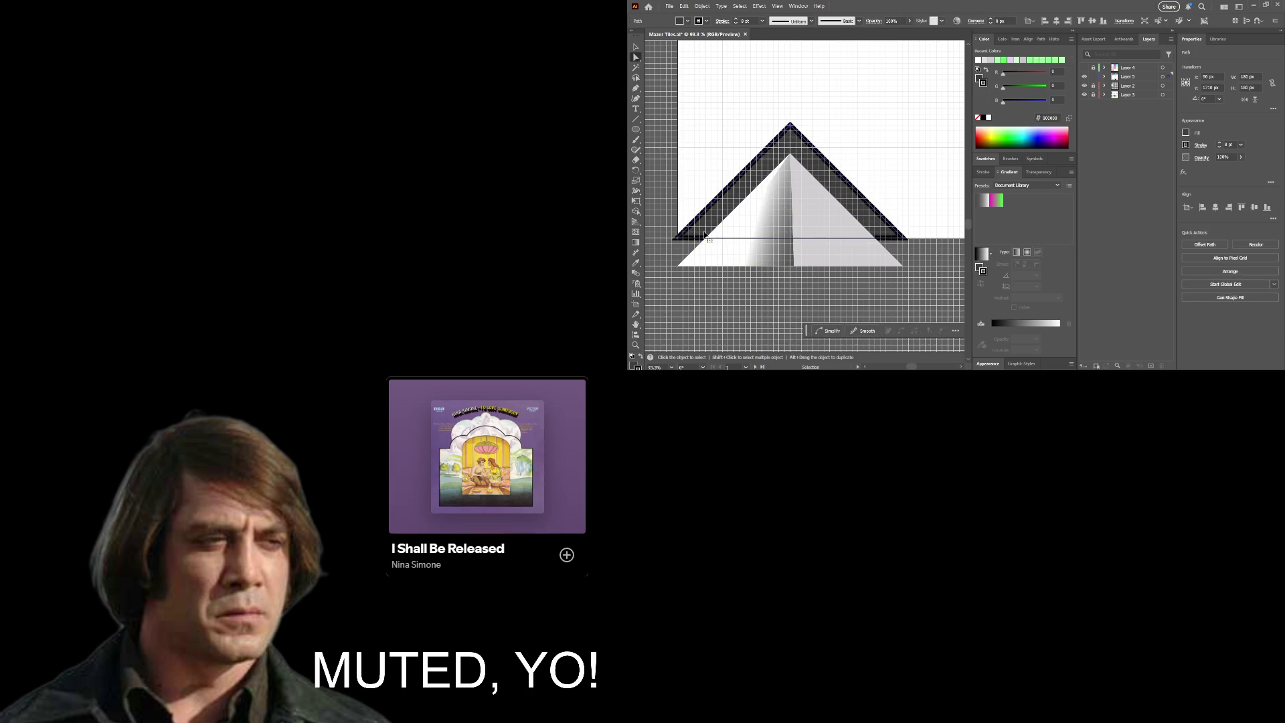
key("ctrl+z")
key("ctrl+z")
key("a")
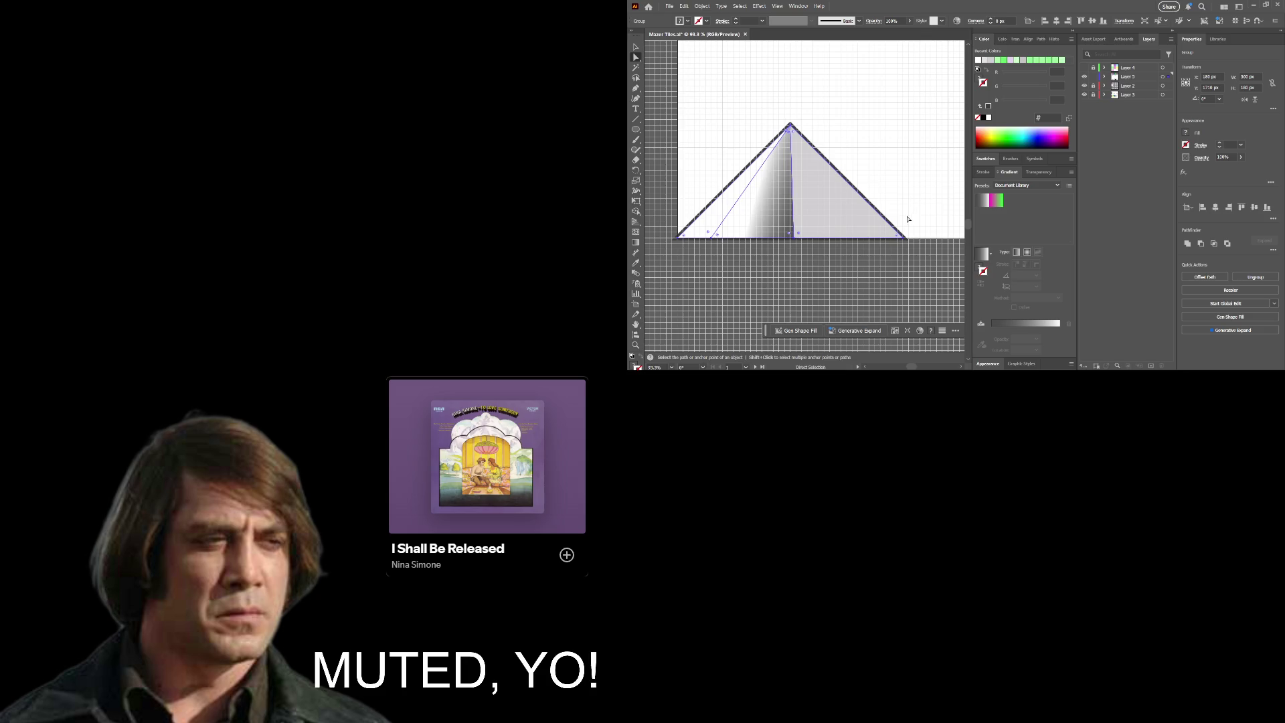
left_click_drag(809, 207, 836, 221)
key("ctrl+z")
left_click(908, 300)
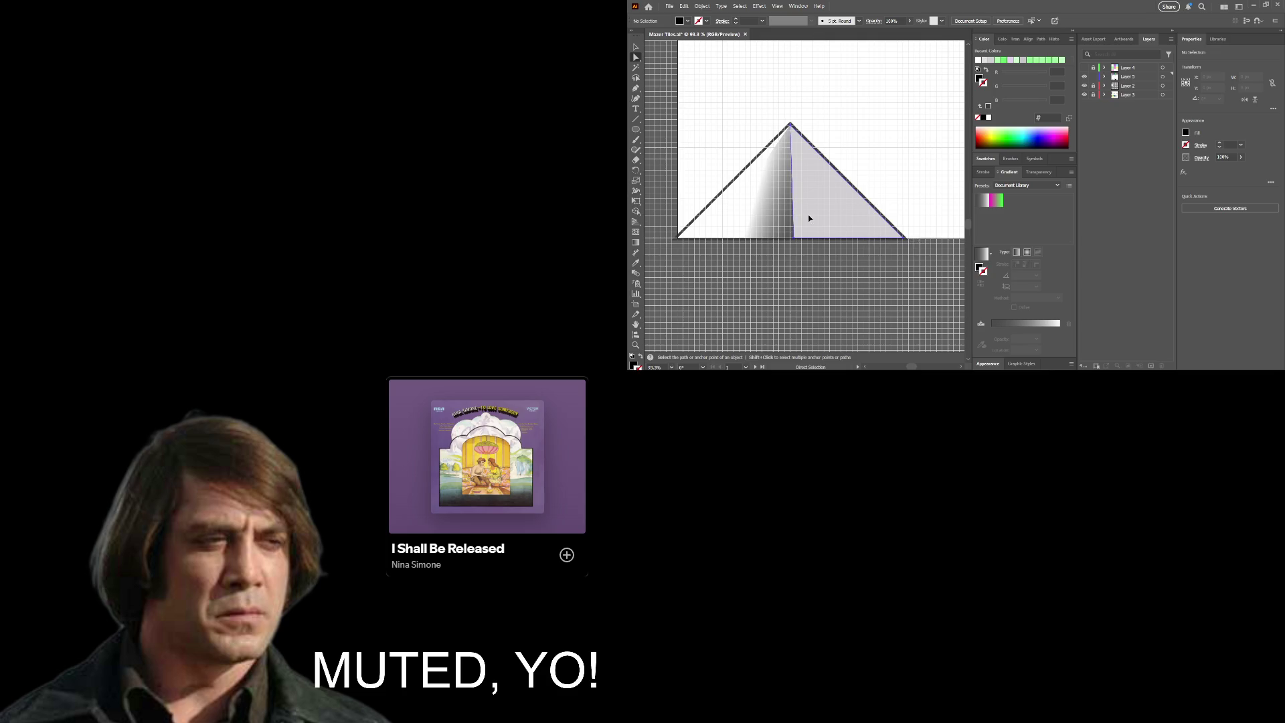
left_click(809, 218)
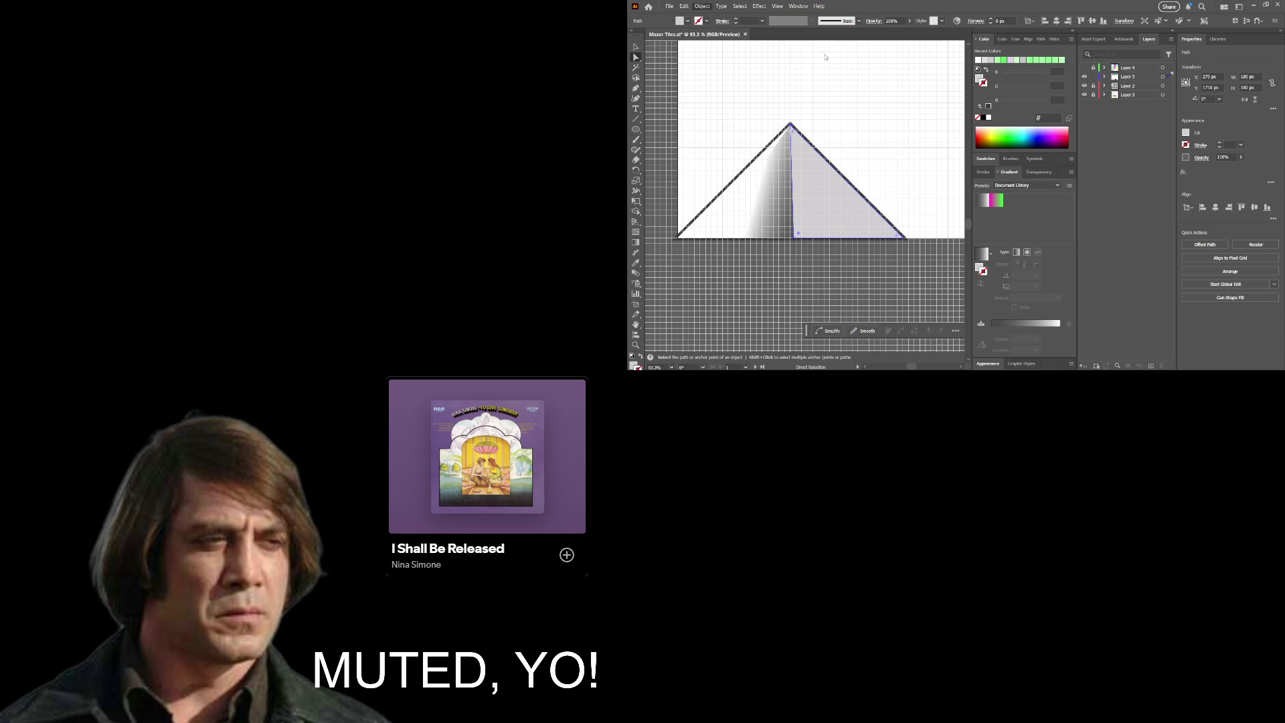
Step: Select the left gradient half and right light-grey half and group them with Ctrl+G
left_click(792, 176)
left_click_drag(791, 175, 761, 219)
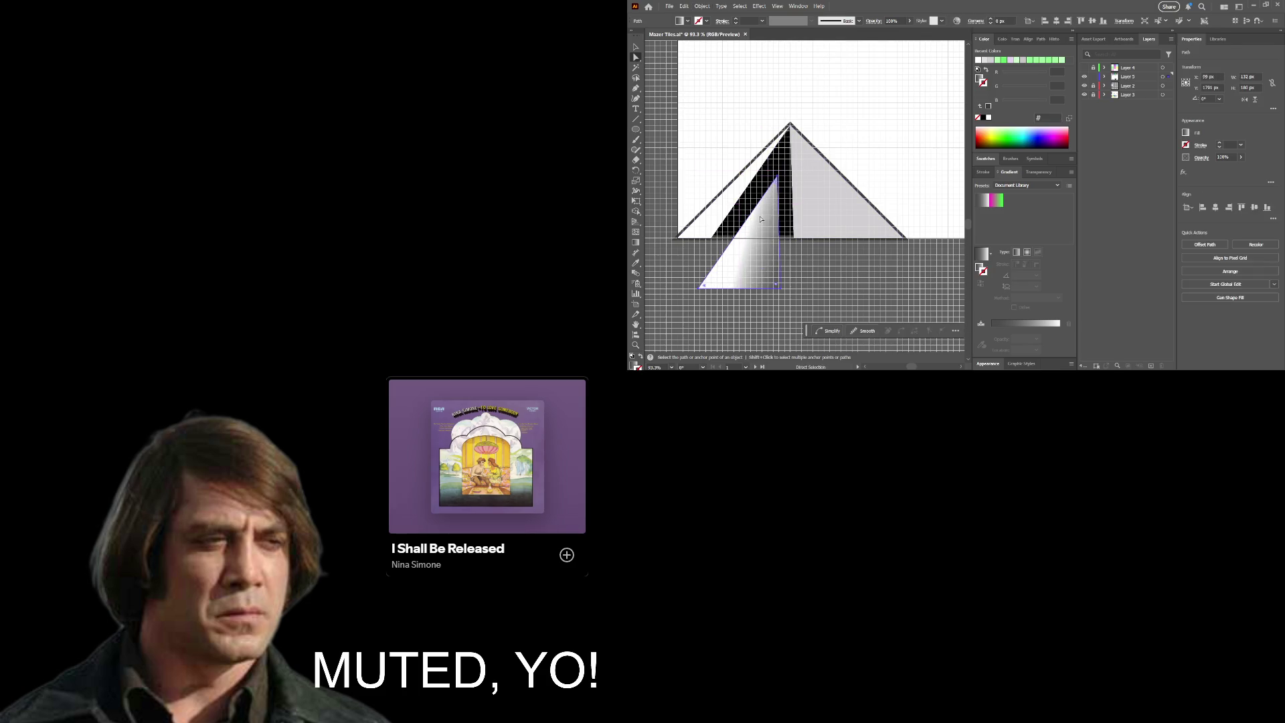
key("ctrl+z")
left_click(822, 202)
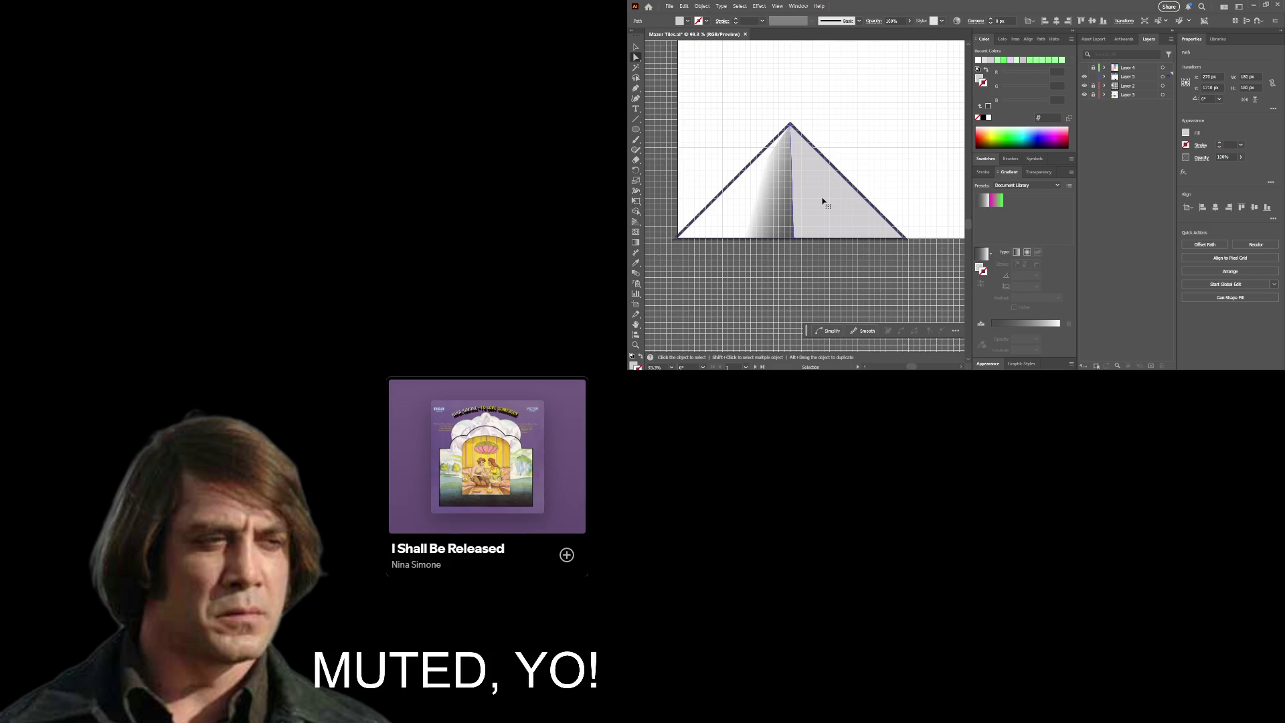
left_click(782, 199)
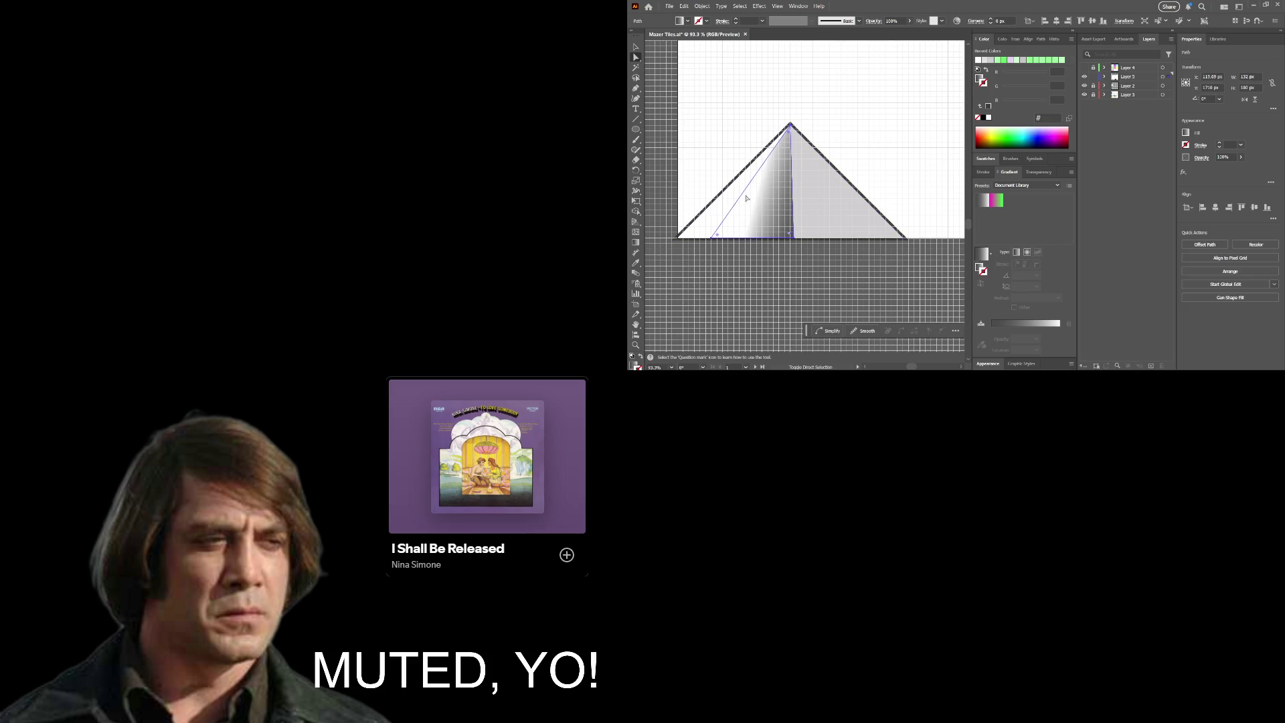
left_click(836, 220, "shift")
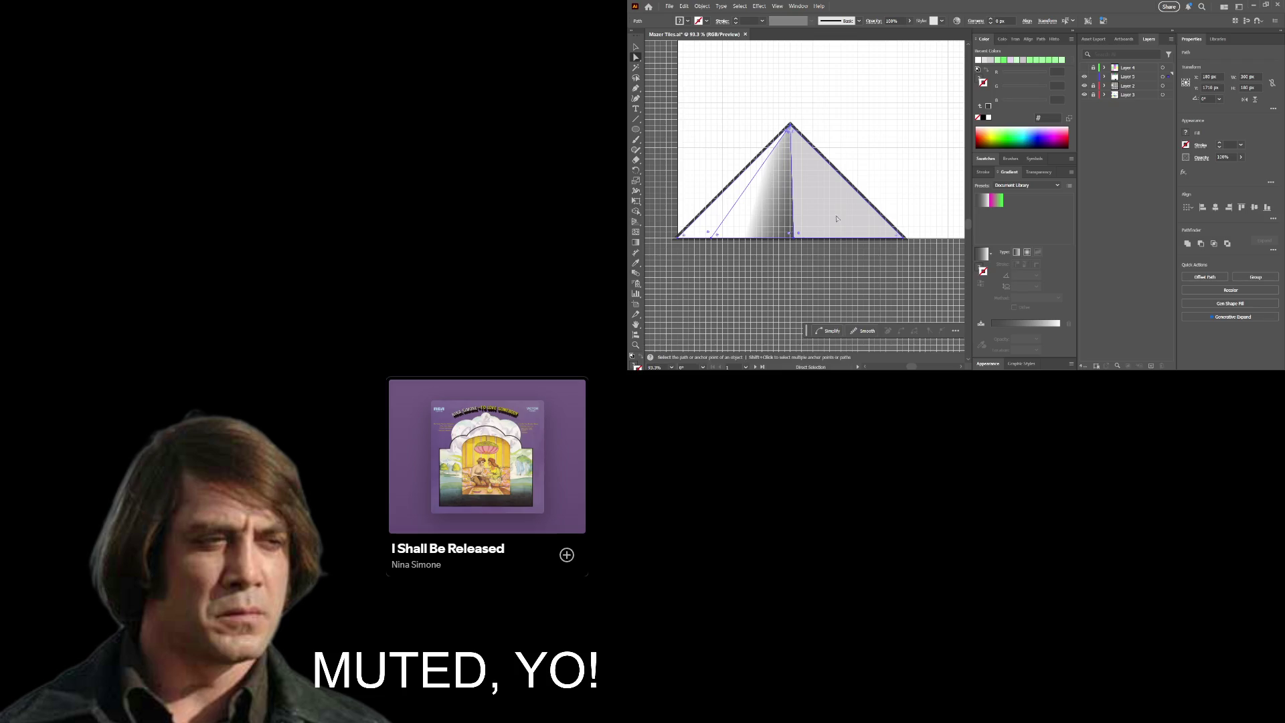
key("ctrl+shift+a")
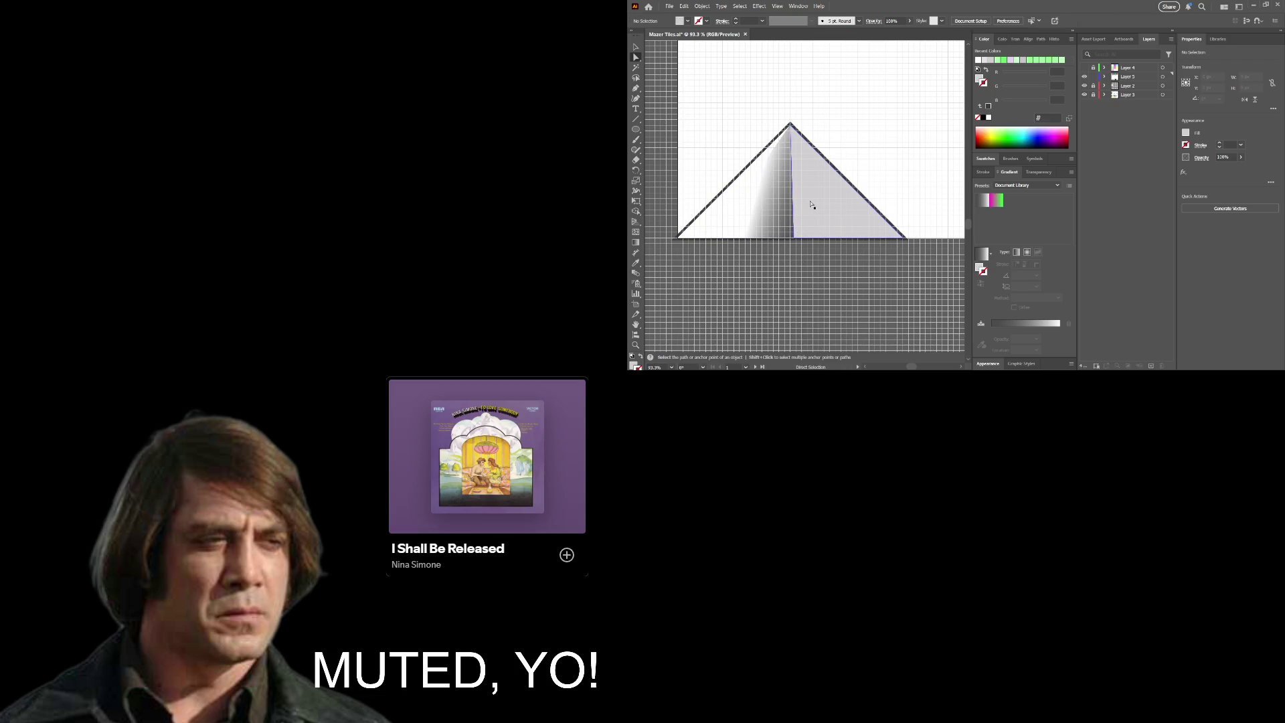
key("v")
left_click(726, 207)
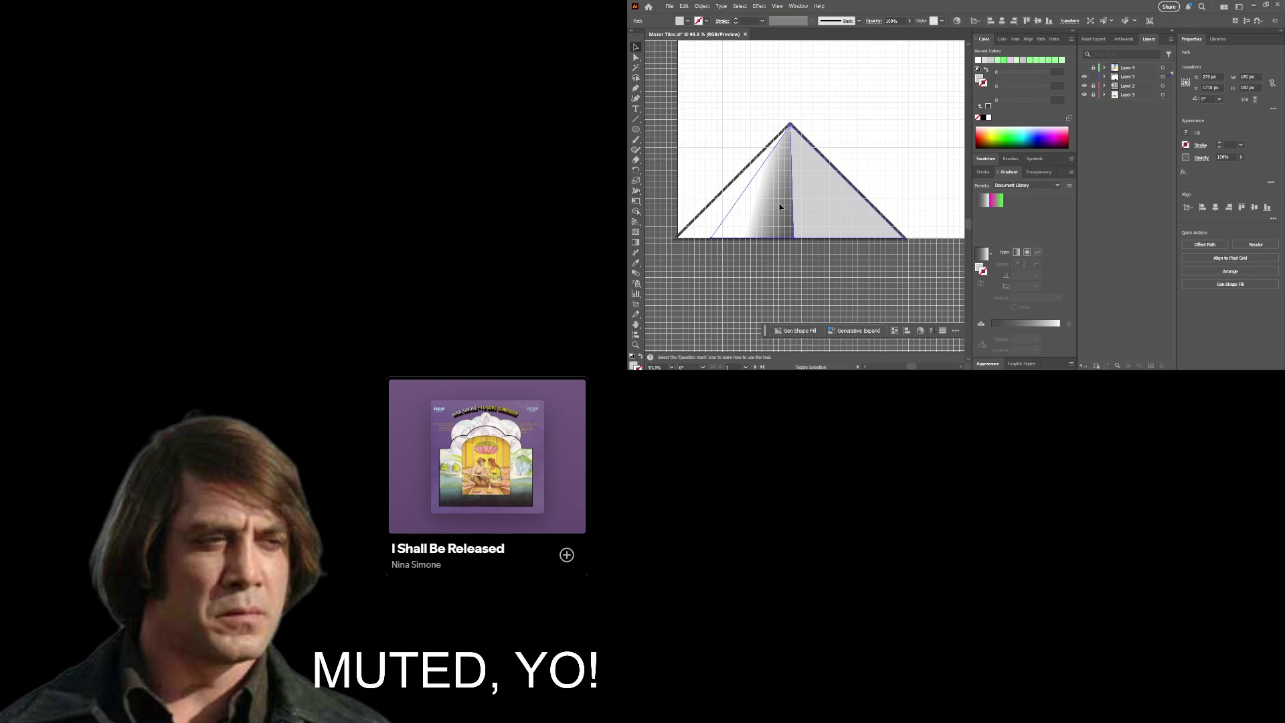
left_click(817, 203, "shift")
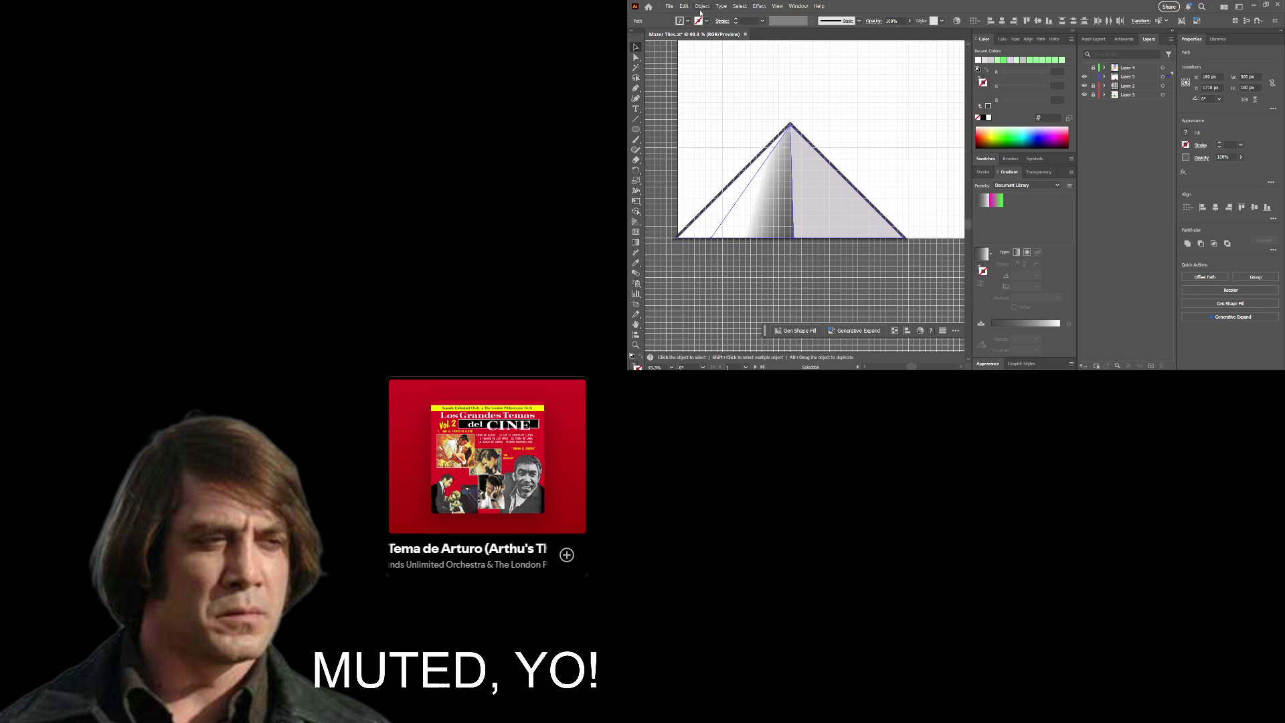
key("ctrl+g")
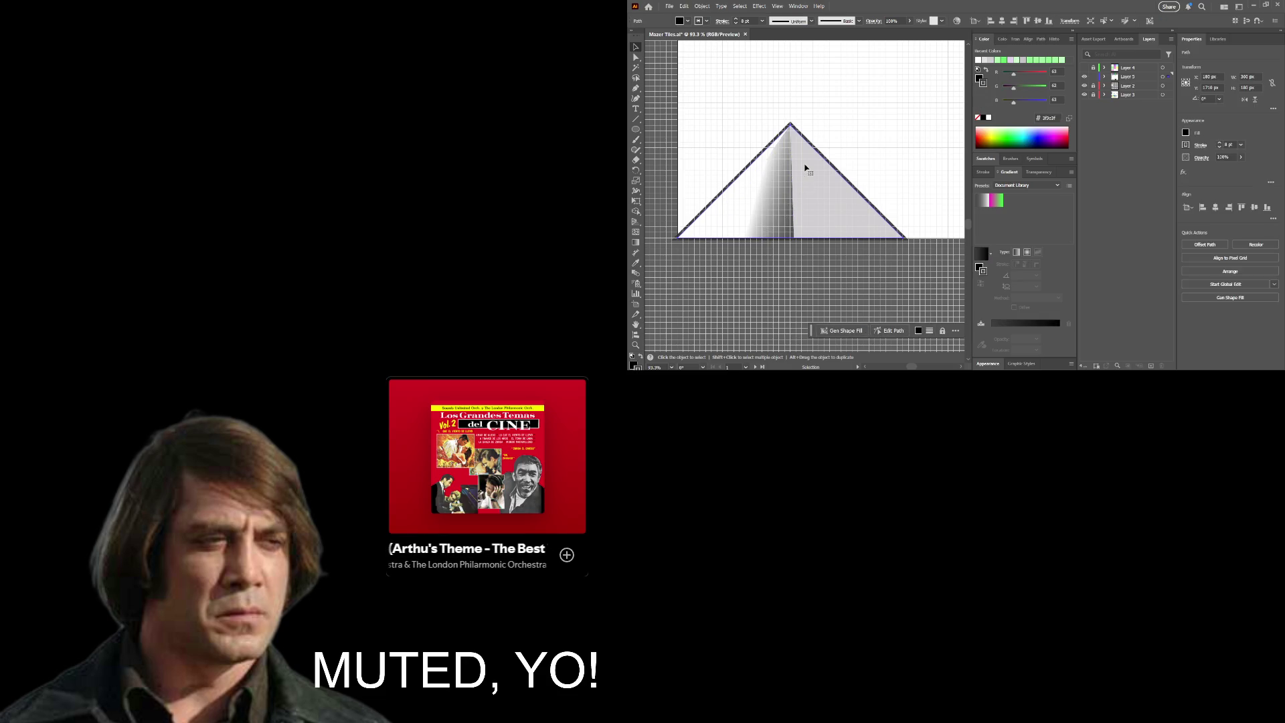
Step: Reset the outline path to default fill and stroke, then set its stroke to None
left_click_drag(803, 163, 803, 218)
key("ctrl+z")
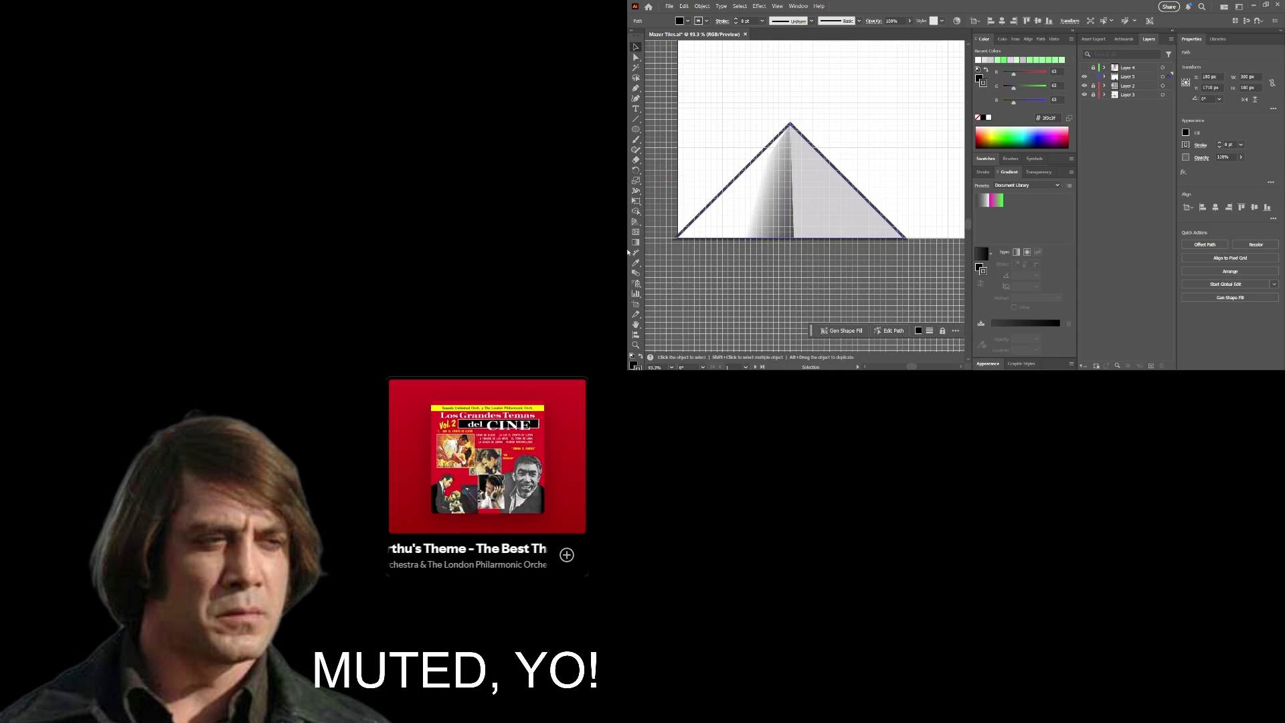
left_click(633, 356)
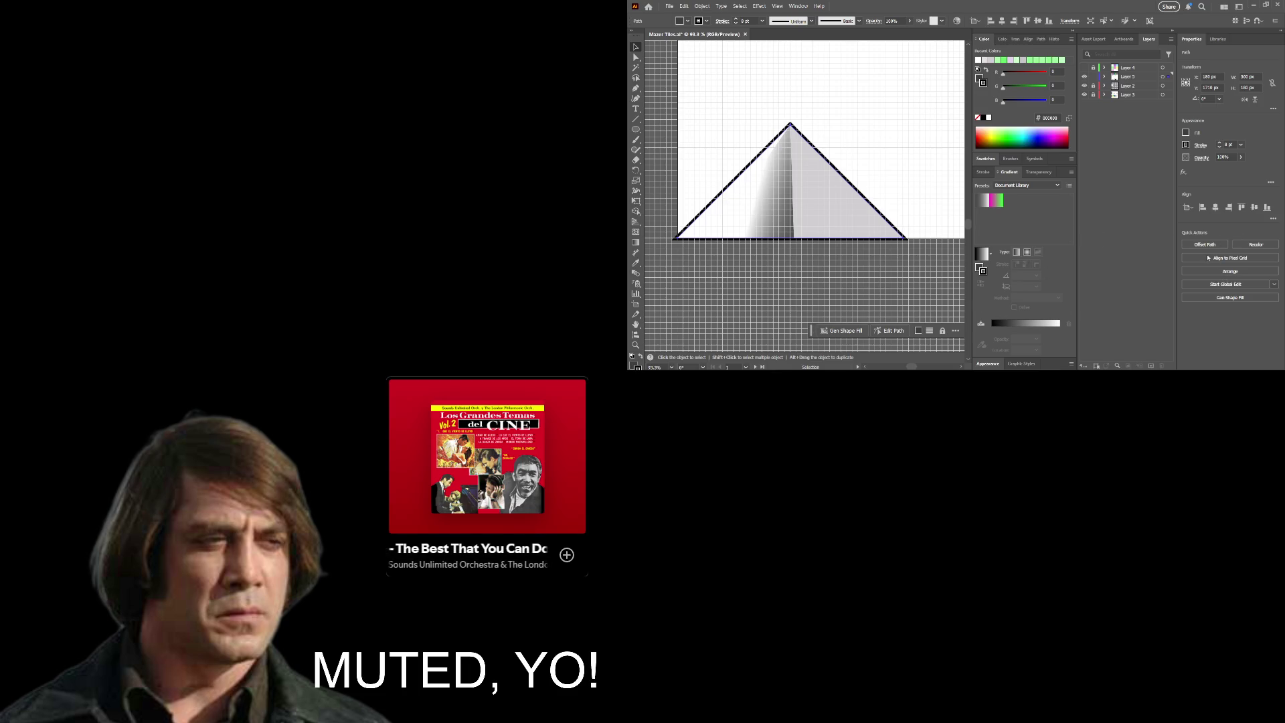
left_click(978, 118)
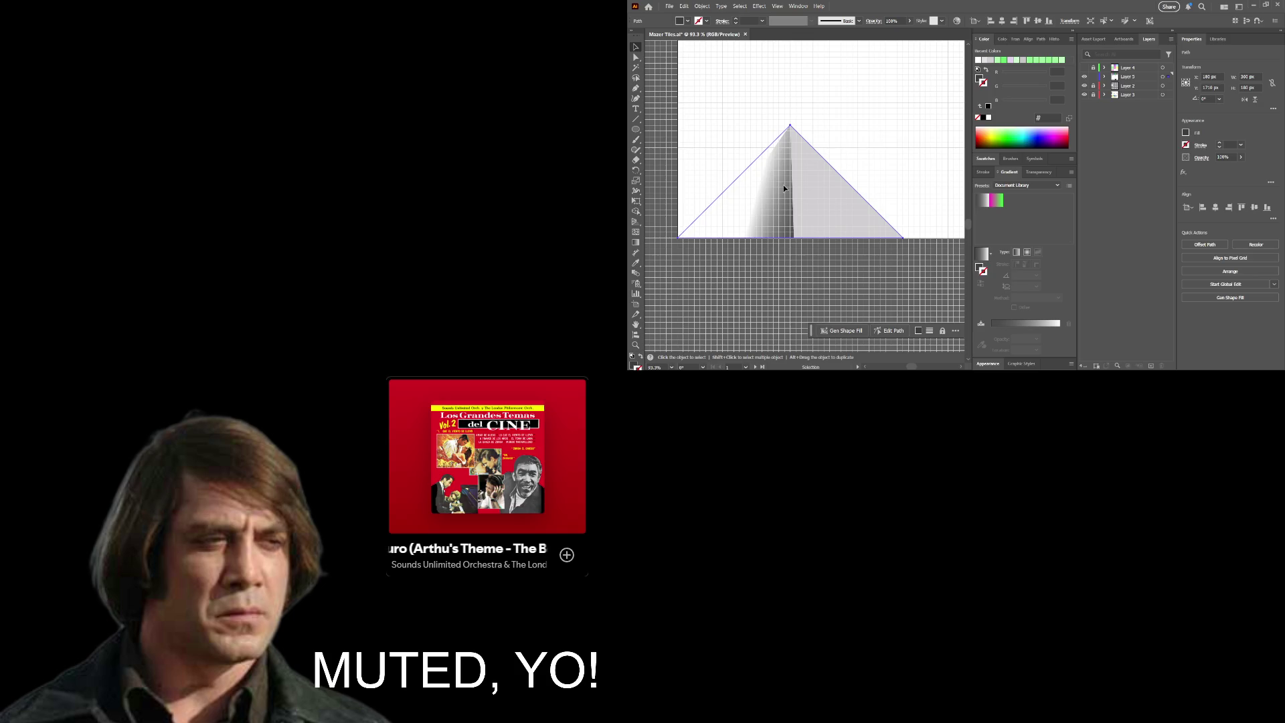
Step: Snap the outline onto the pyramid and add an anchor at its lower-left corner
left_click_drag(783, 184, 785, 182)
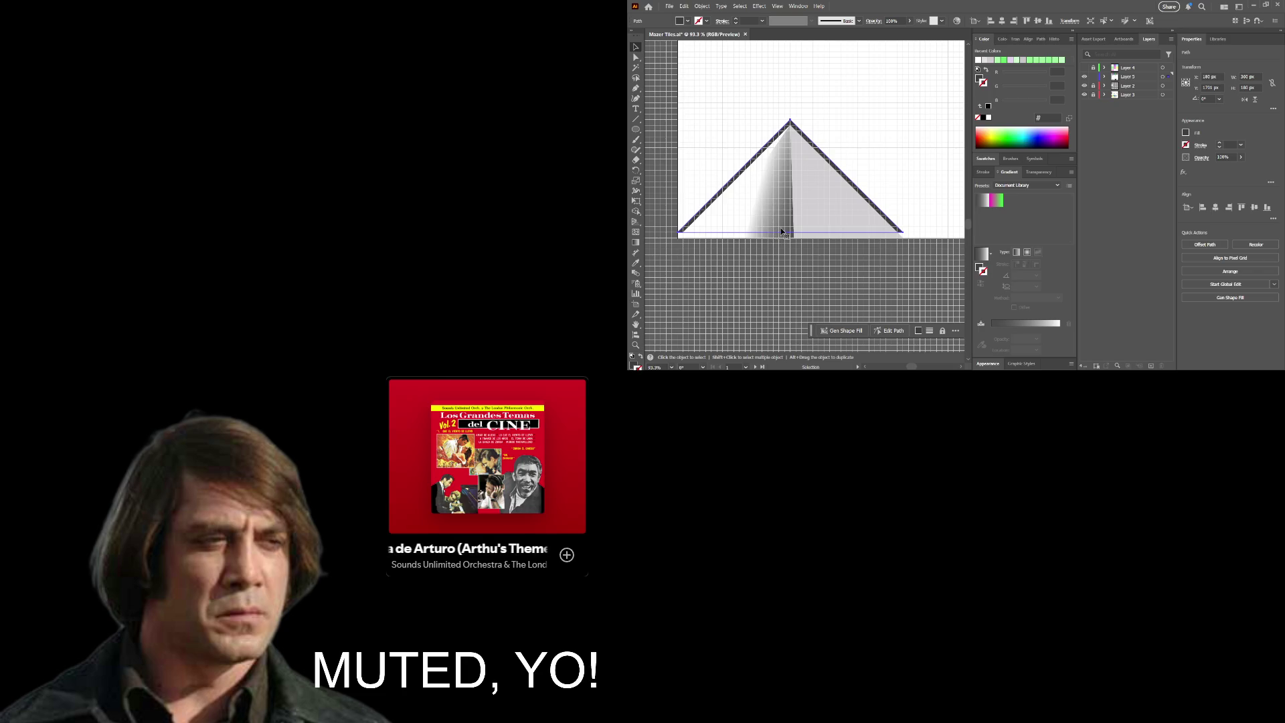
key("z")
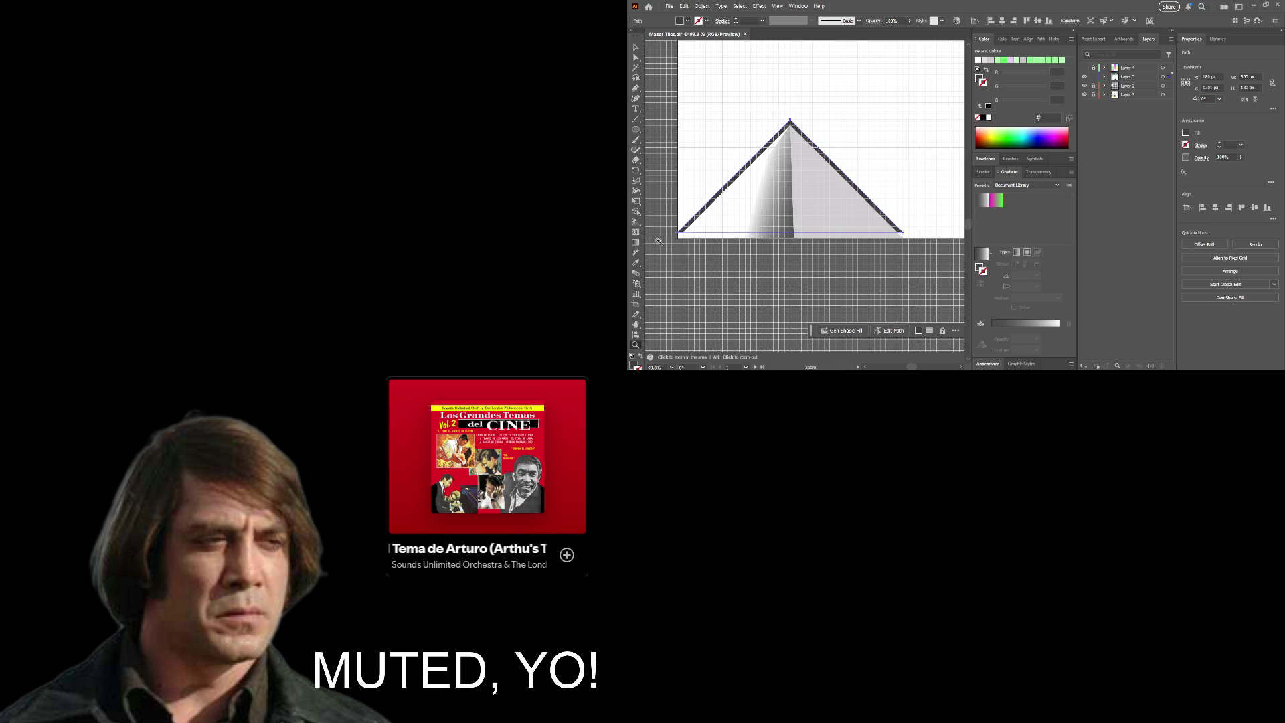
mouse_move(658, 241)
left_mouse_down()
mouse_move(679, 239)
mouse_move(649, 185)
mouse_move(685, 183)
left_mouse_up()
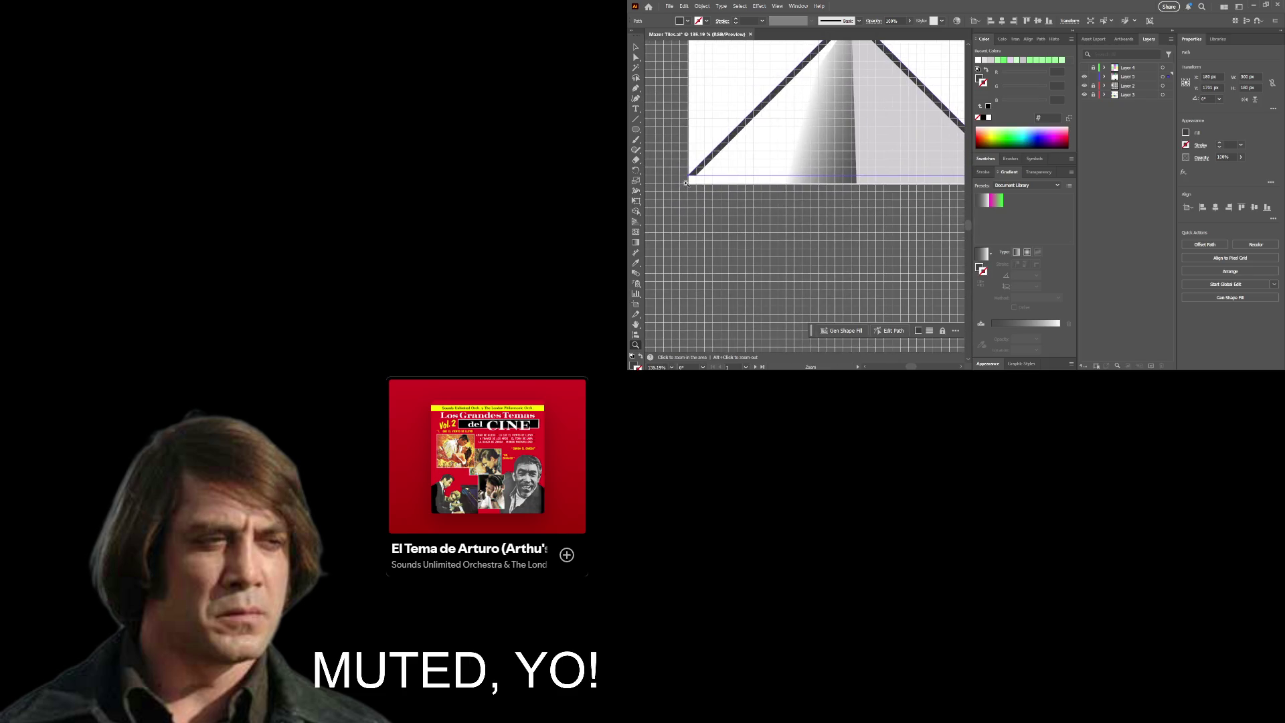
left_click(636, 90)
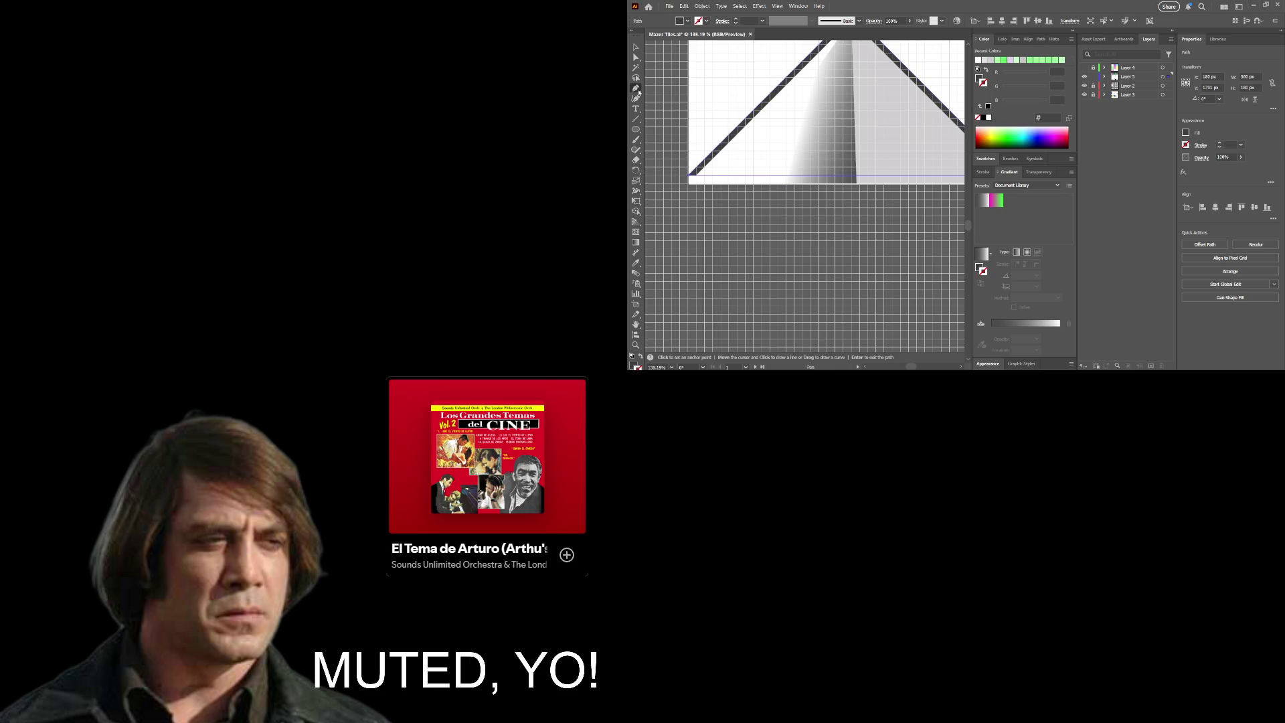
key("plus")
left_click(696, 176)
Step: Drag the outline's lower-right anchor down to the tile's base
left_click_drag(806, 212, 648, 230)
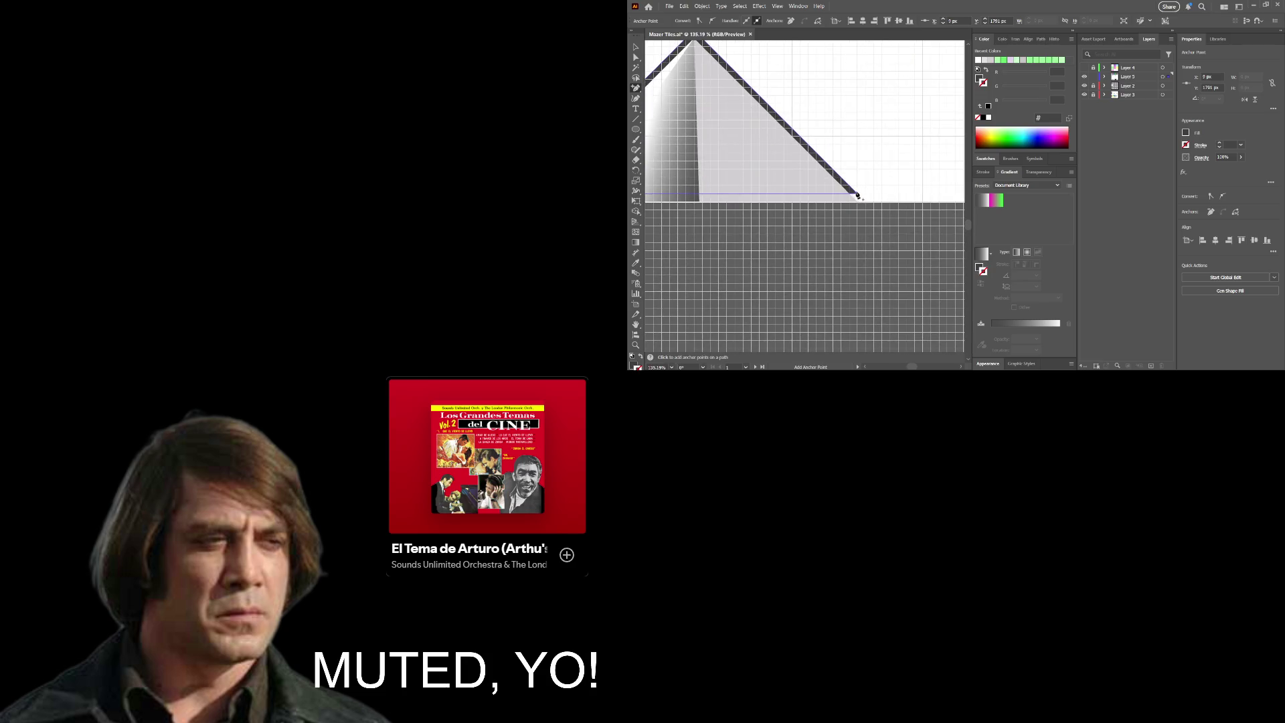
left_click(851, 196)
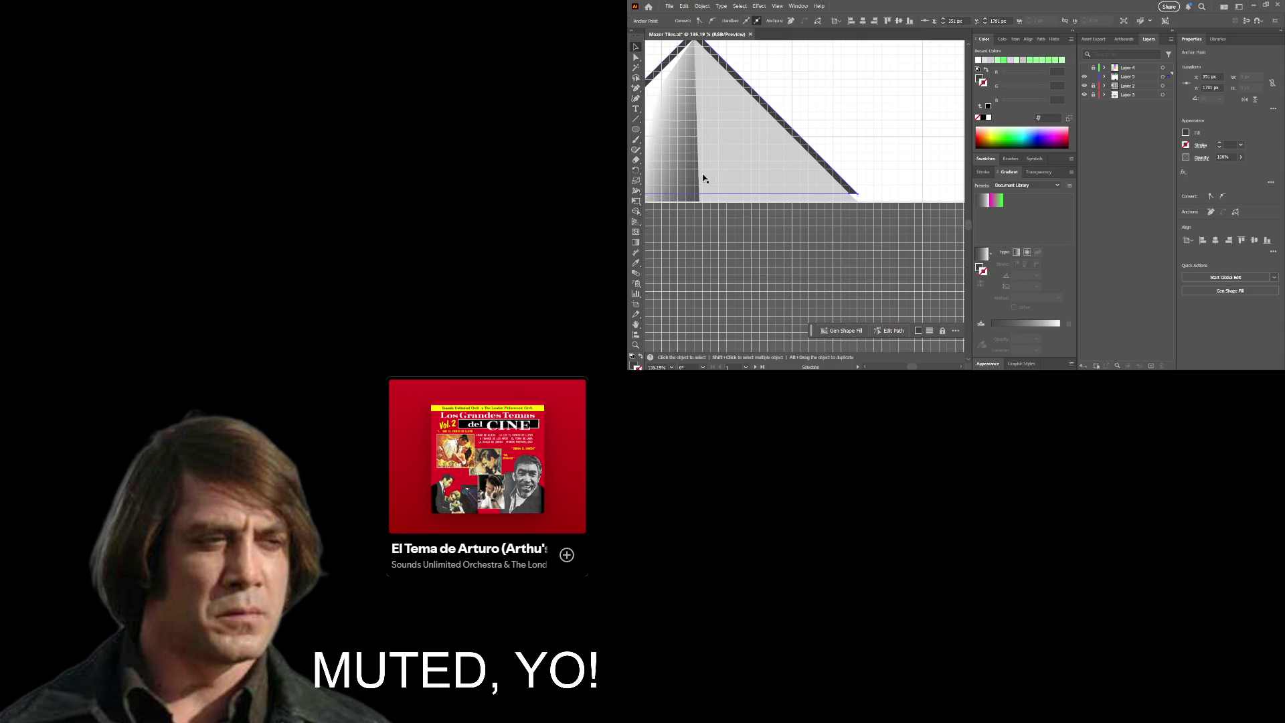
key("a")
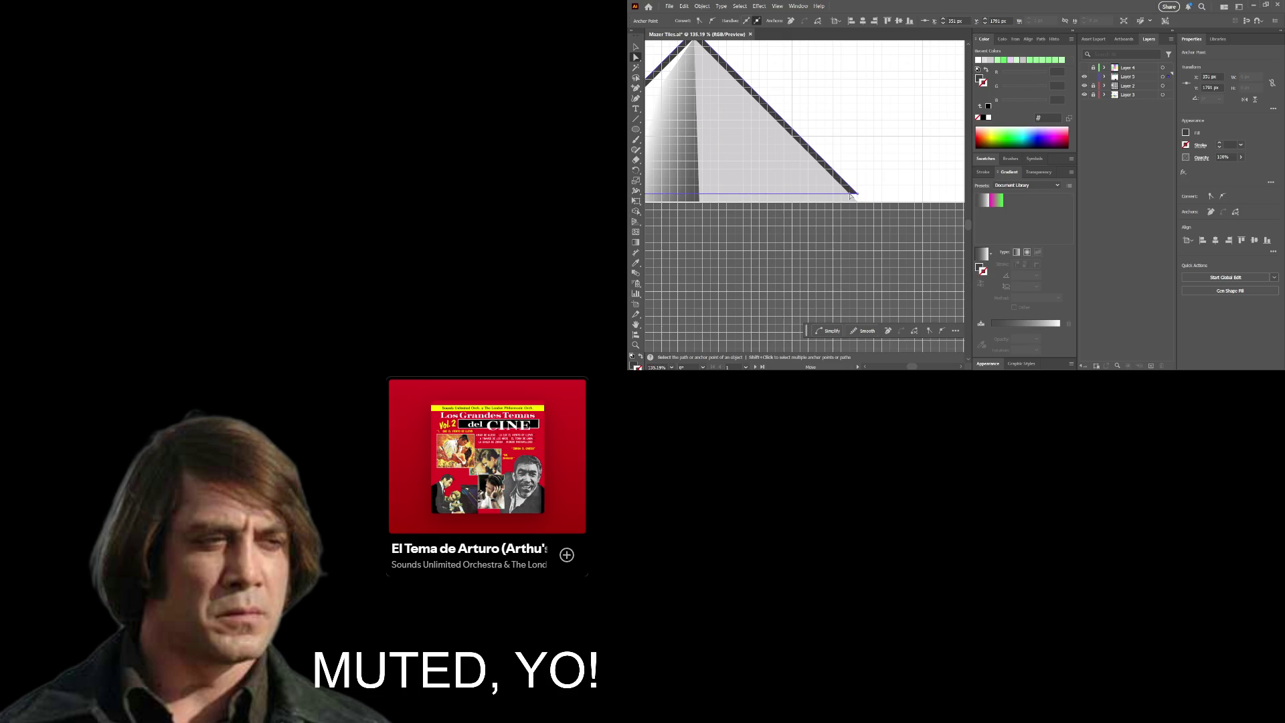
left_click_drag(852, 196, 862, 210)
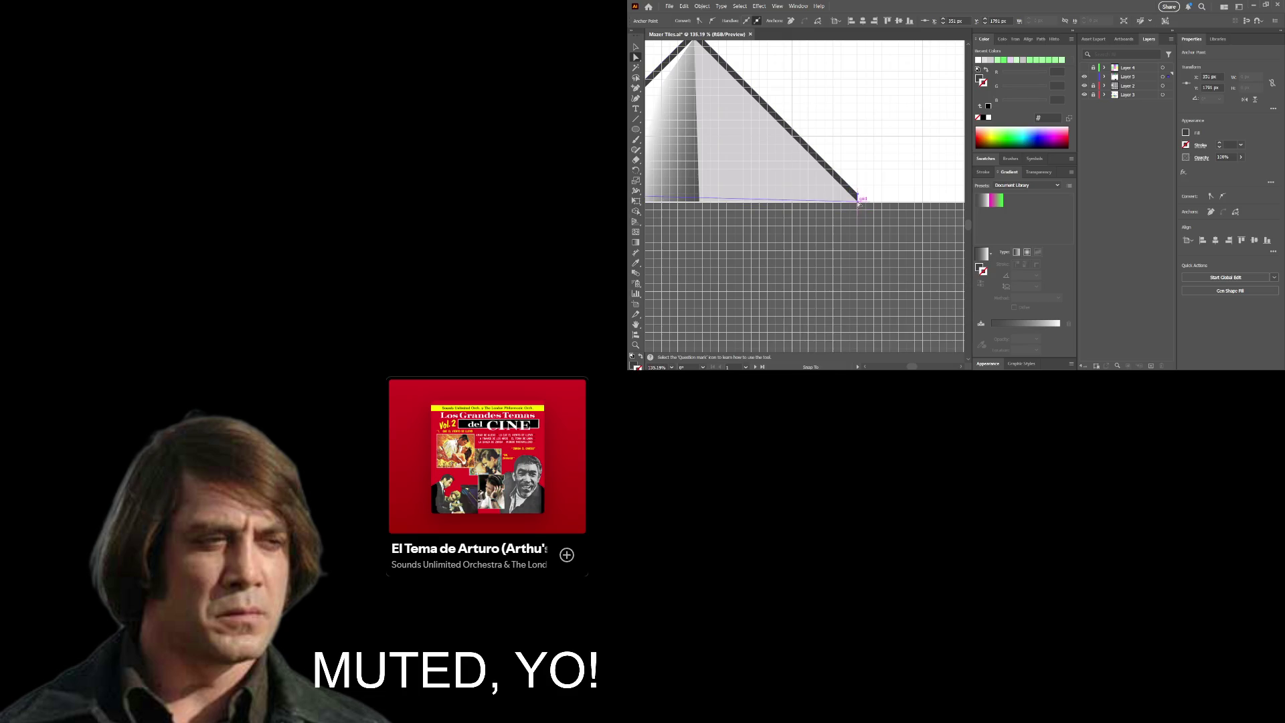
left_click_drag(772, 229, 951, 247)
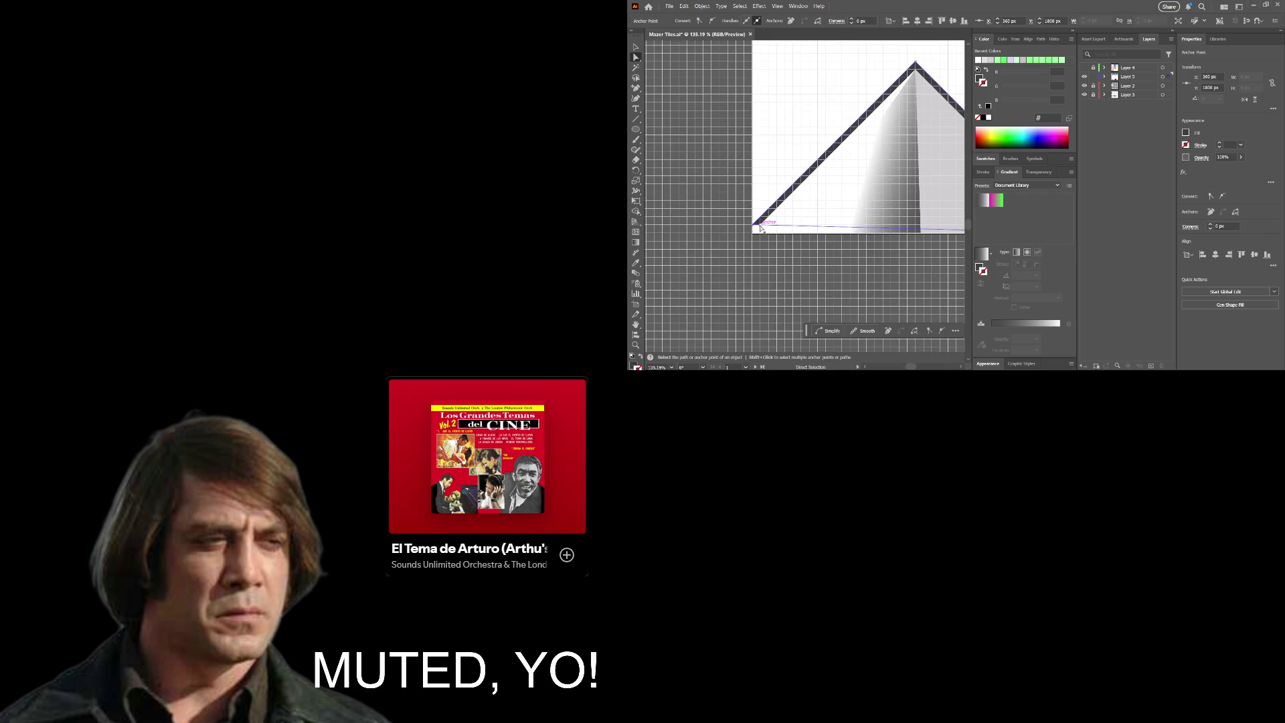
left_click(755, 232)
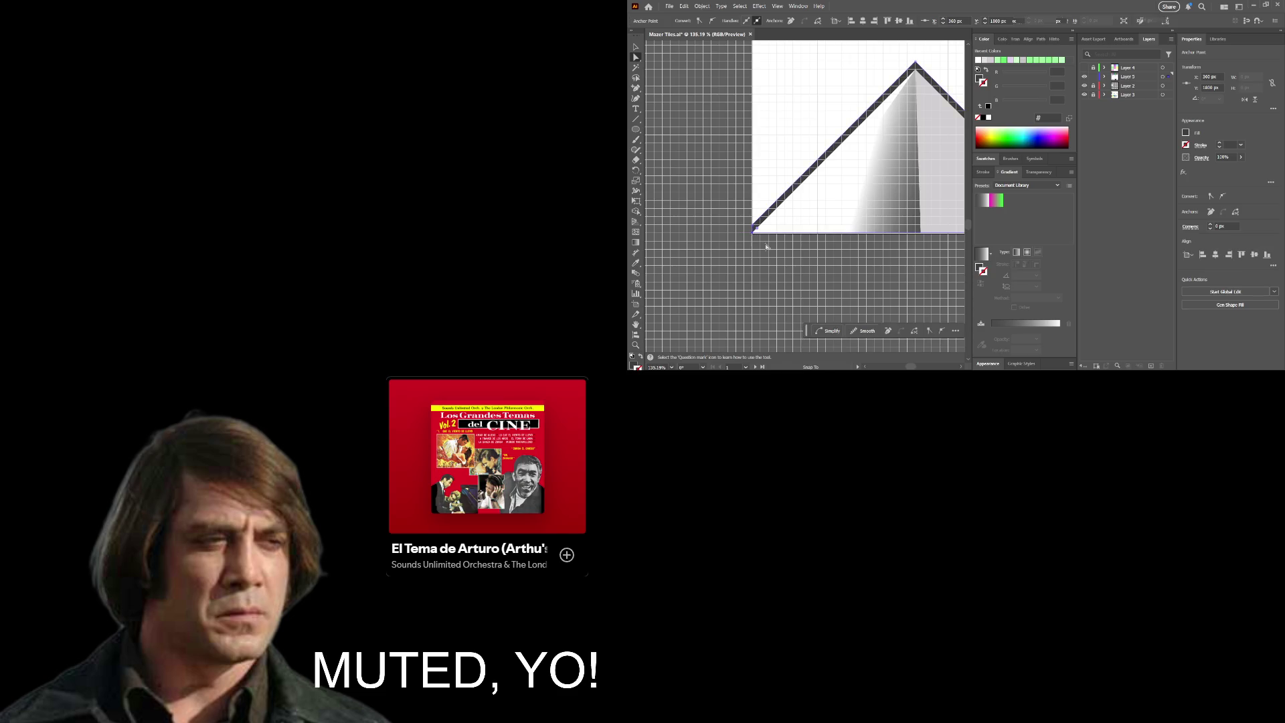
scroll(763, 251, "down", 3)
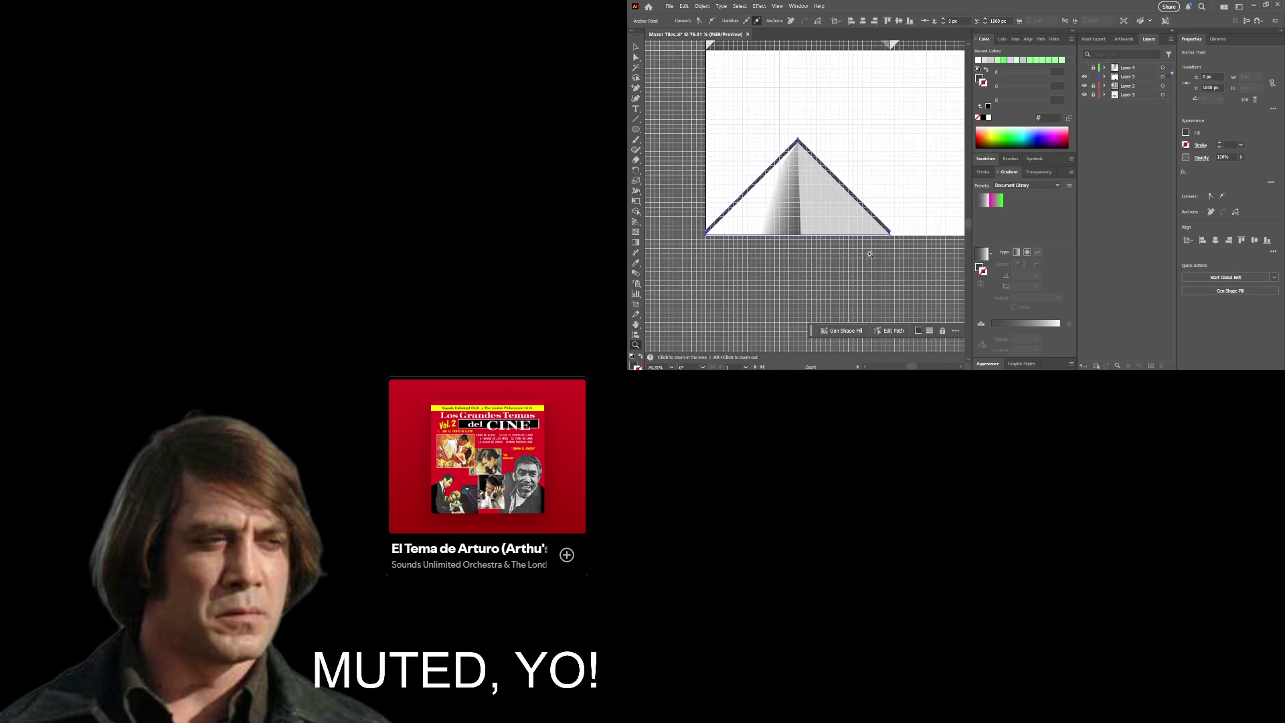
Step: Hide the grid and scroll out to show the lower row of tiles and full artboard
scroll(778, 259, "down", 2)
left_click_drag(801, 226, 741, 266)
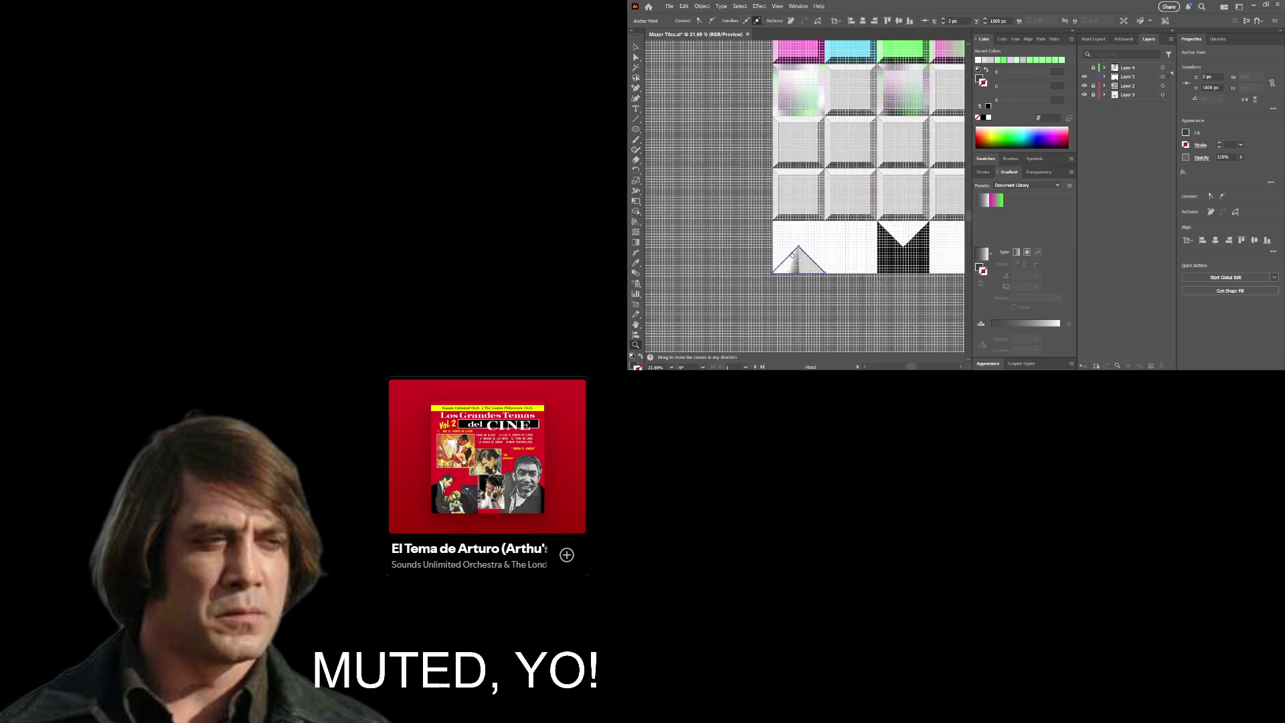
key("ctrl+apostrophe")
key("ctrl+space")
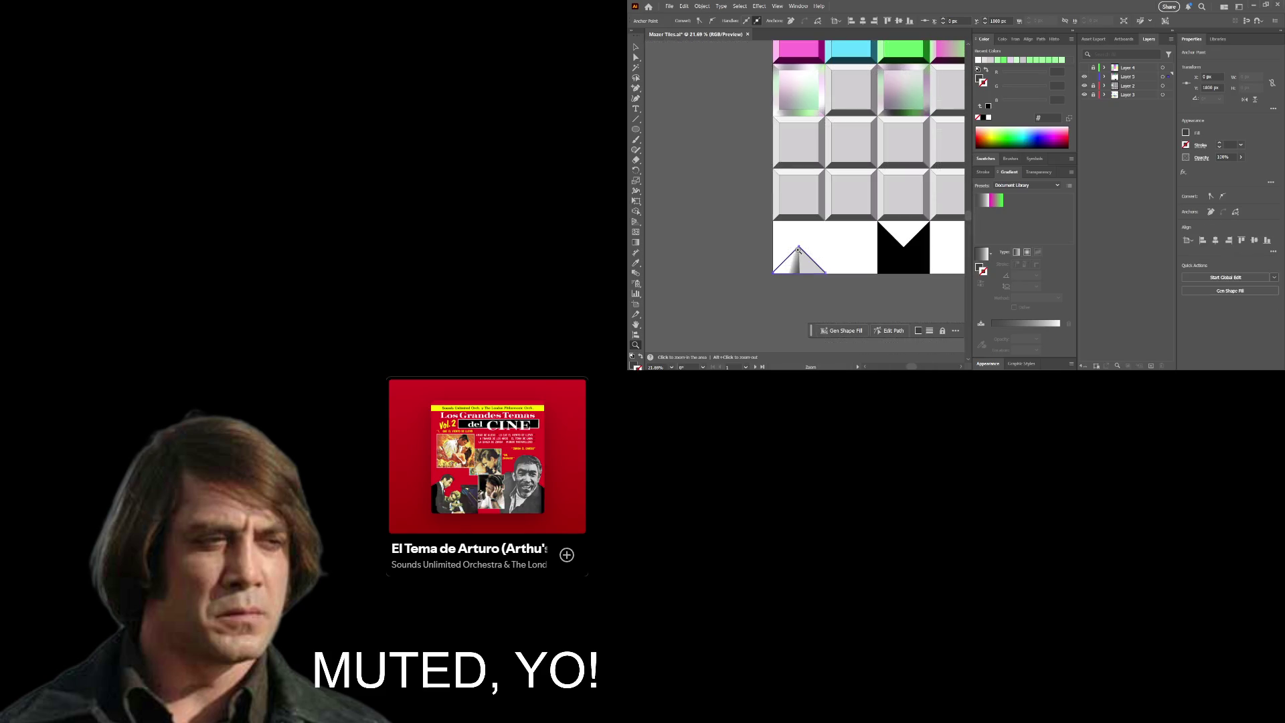
scroll(895, 256, "down", 3)
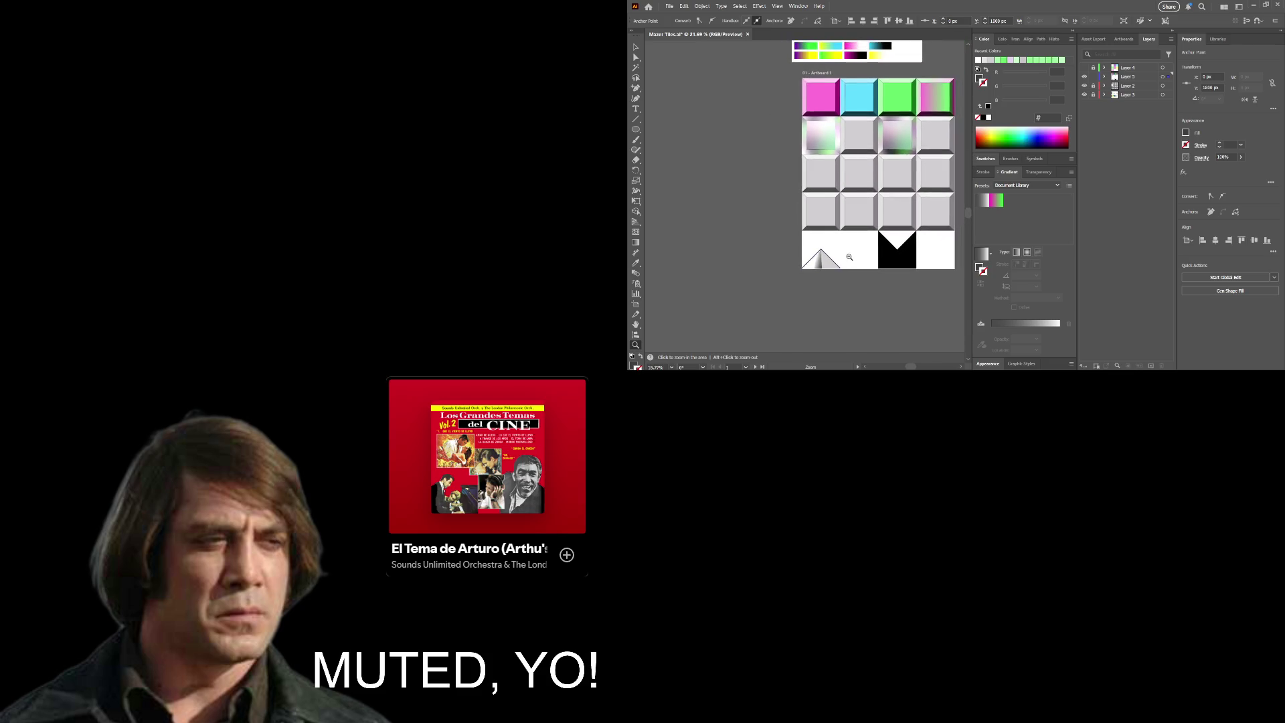
scroll(895, 256, "down", 2)
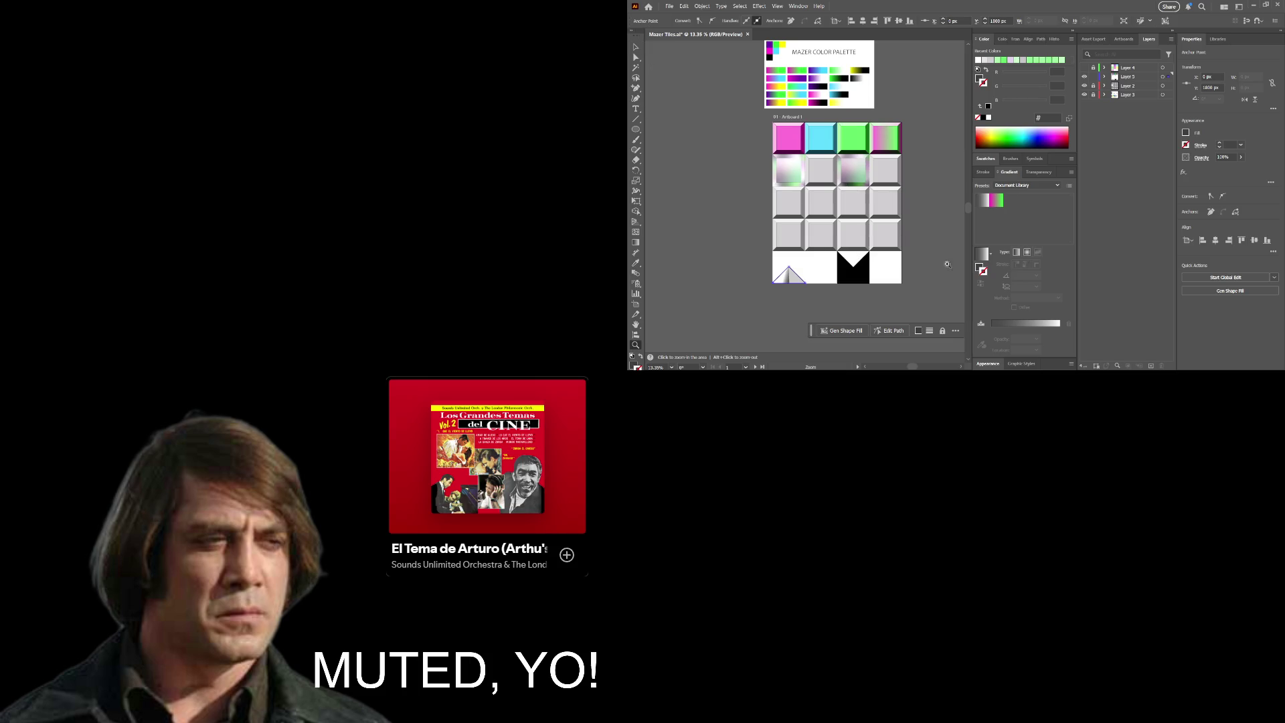
Step: Select the triangle outline path and zoom in on the pyramid tile
key("a")
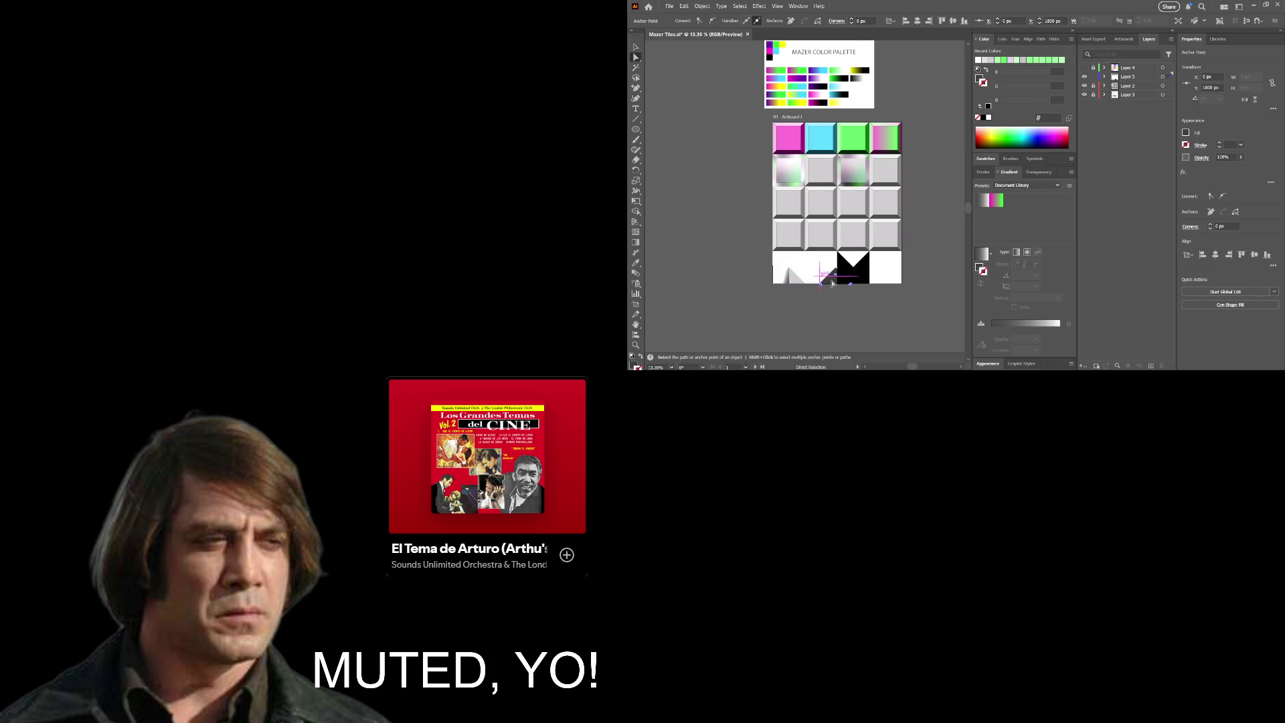
left_click(790, 279)
key("z")
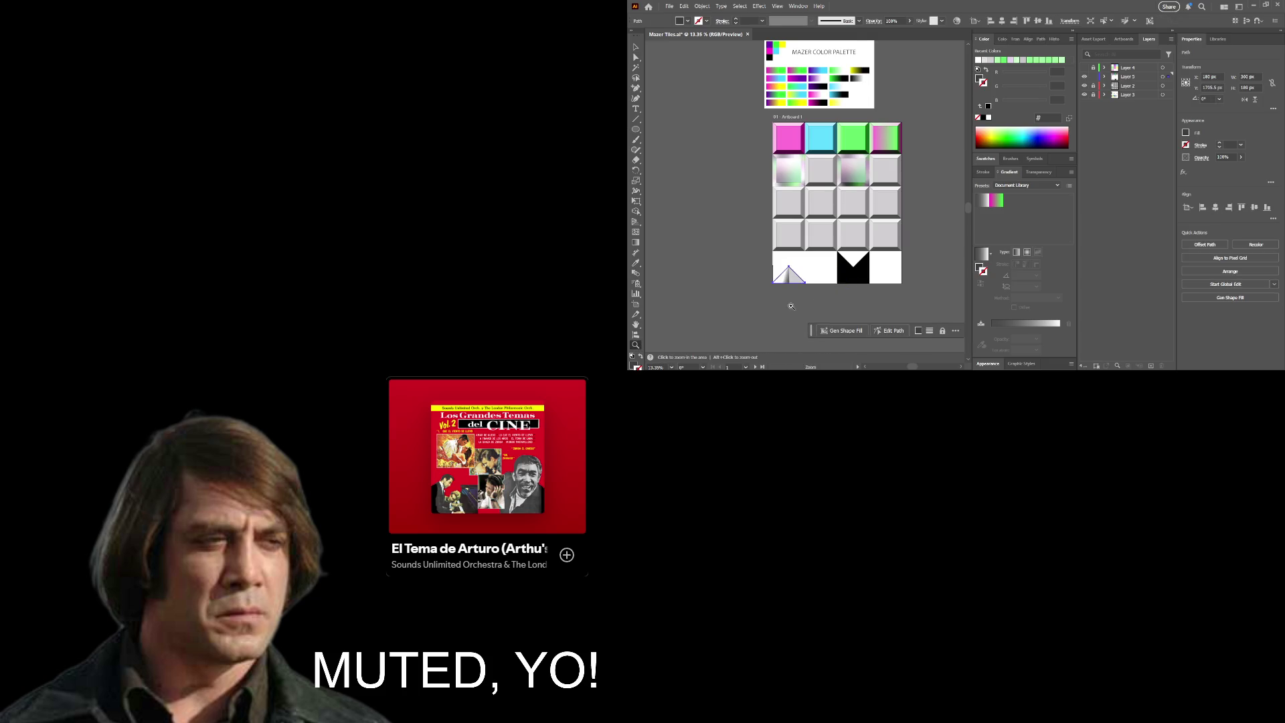
left_click_drag(782, 300, 904, 304)
scroll(905, 304, "up", 1)
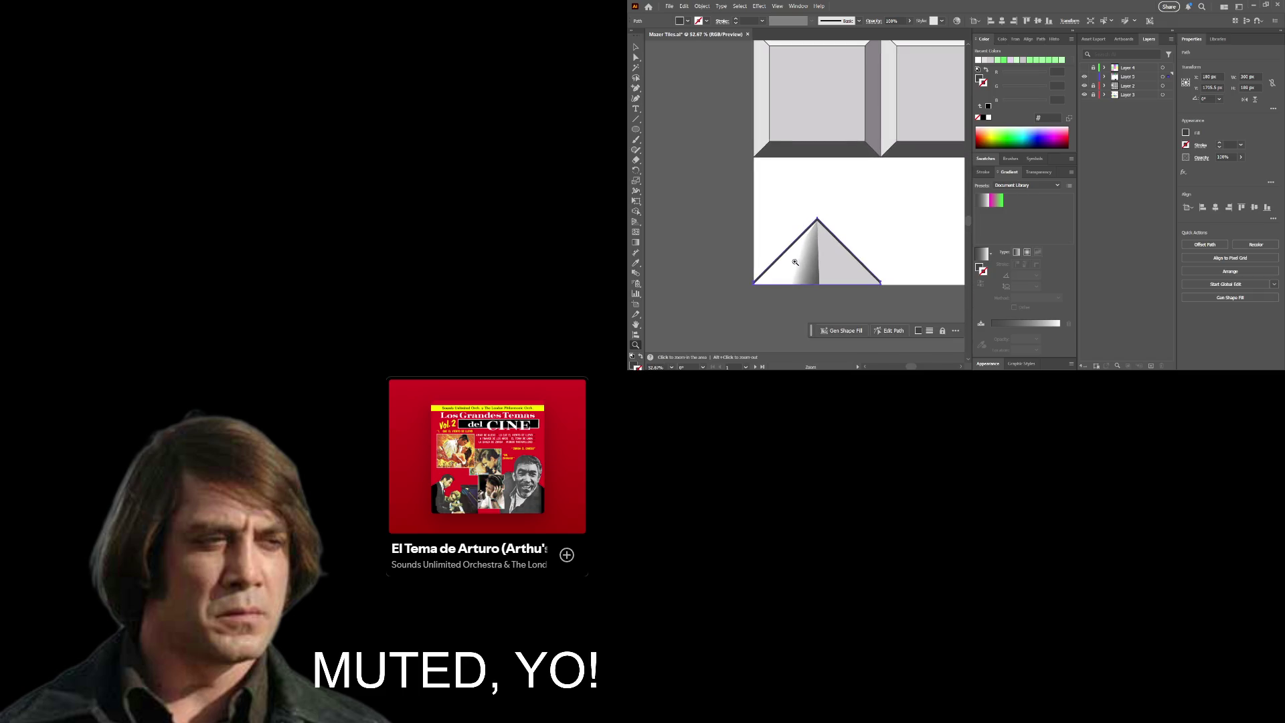
scroll(791, 264, "up", 1)
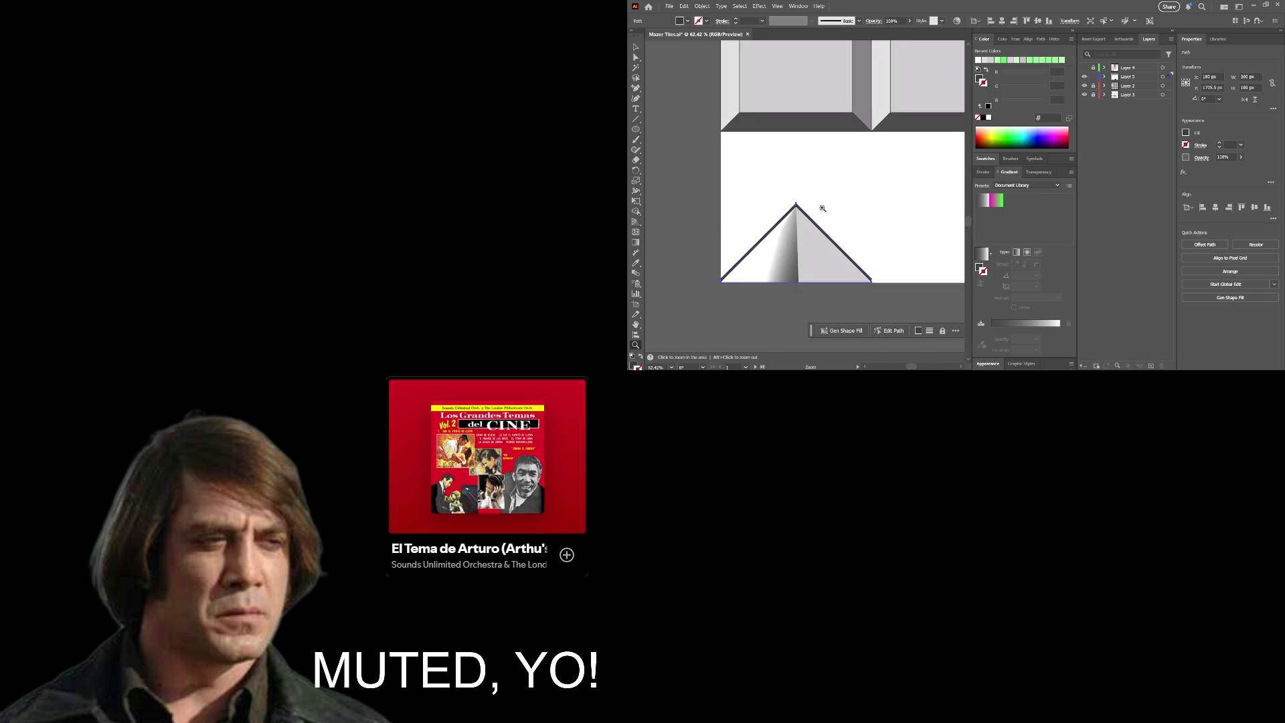
scroll(823, 207, "up", 1)
scroll(857, 211, "up", 1)
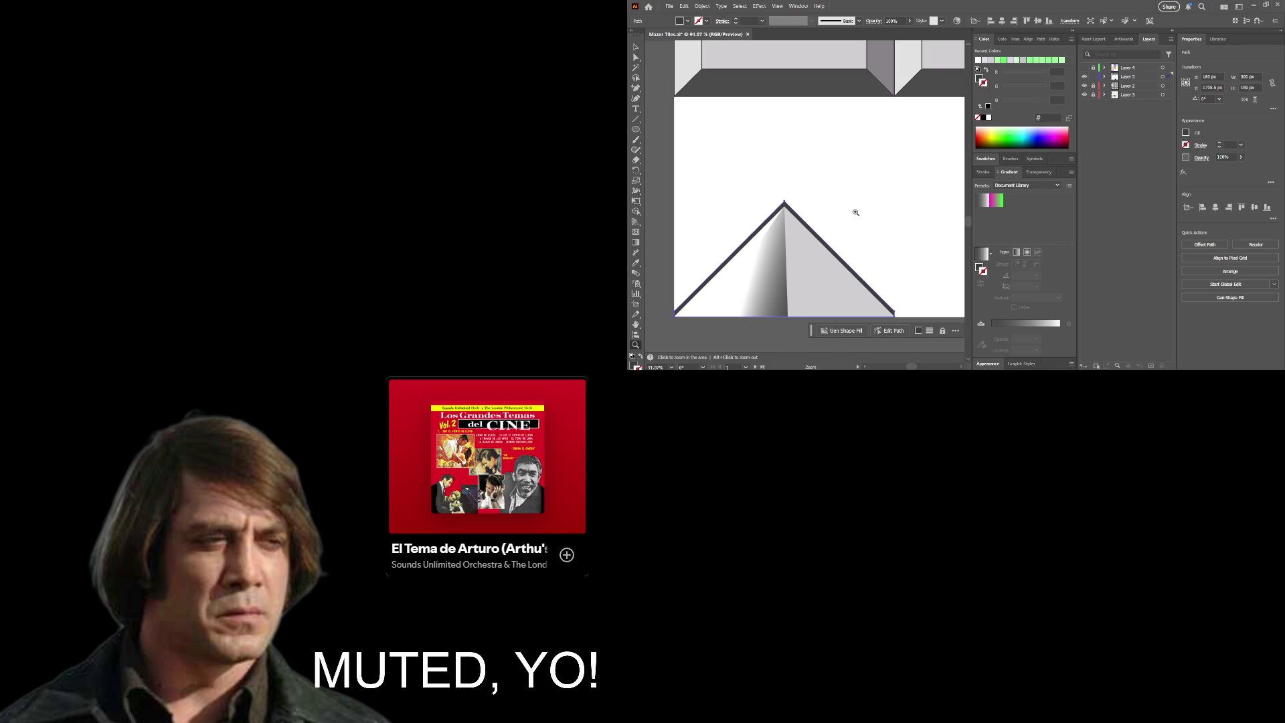
key("a")
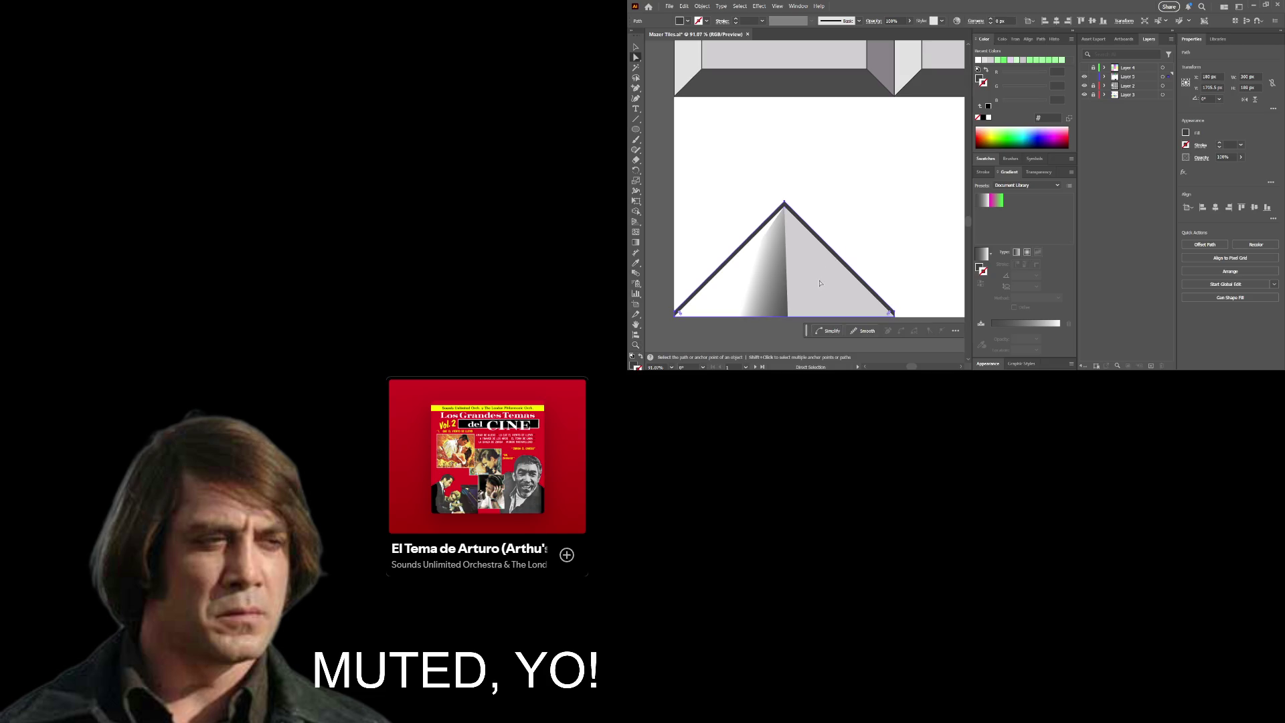
key("v")
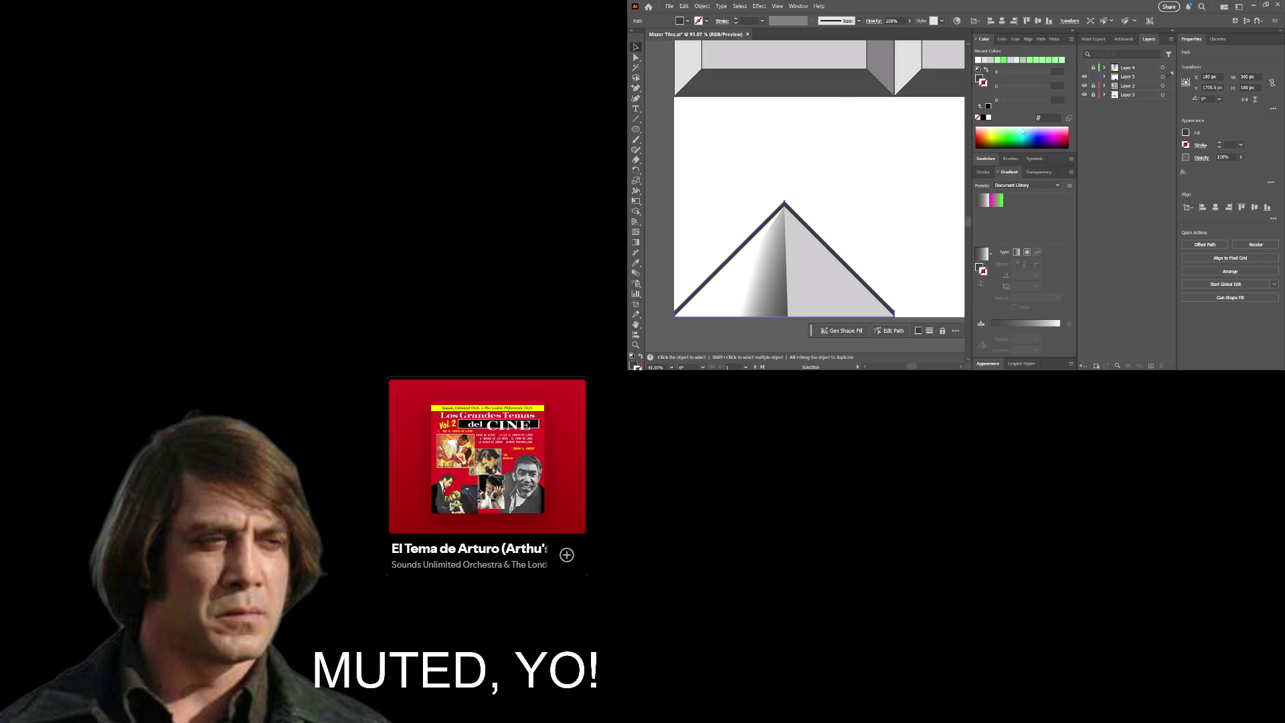
Step: In Layer 5, lock the dark outline path, unlock the face group and select it
left_click(1102, 77)
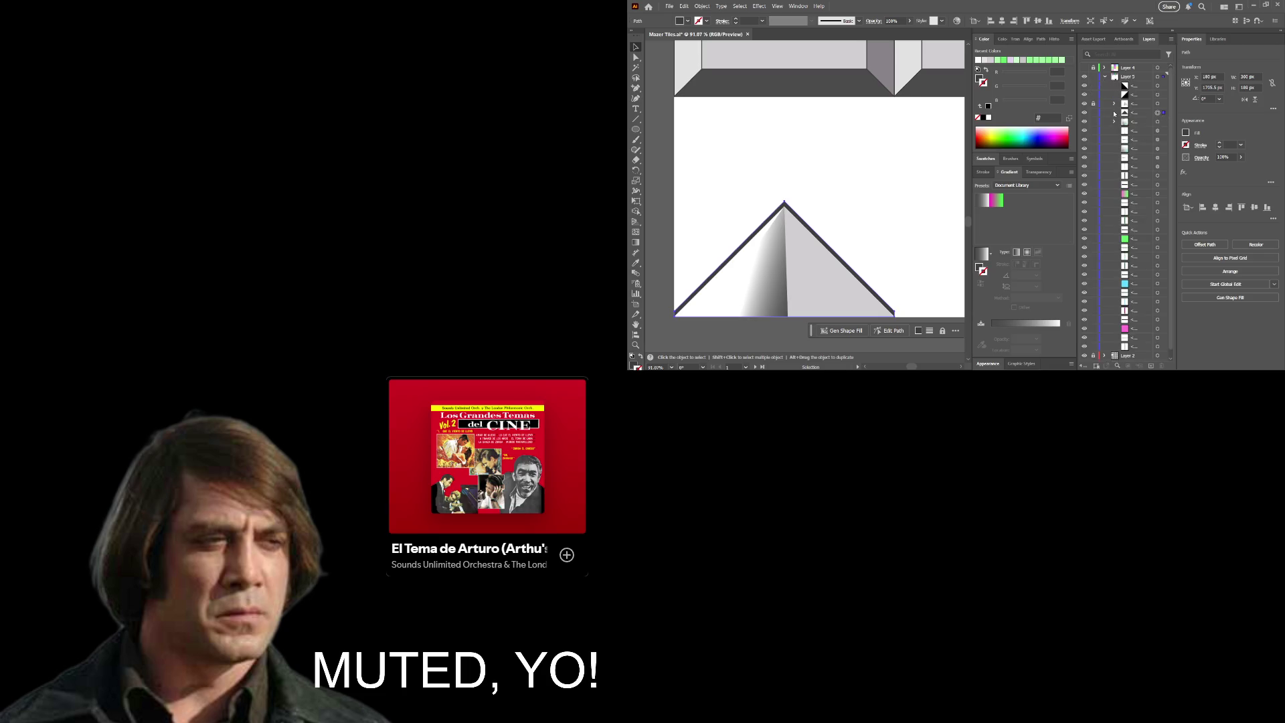
left_click(1094, 113)
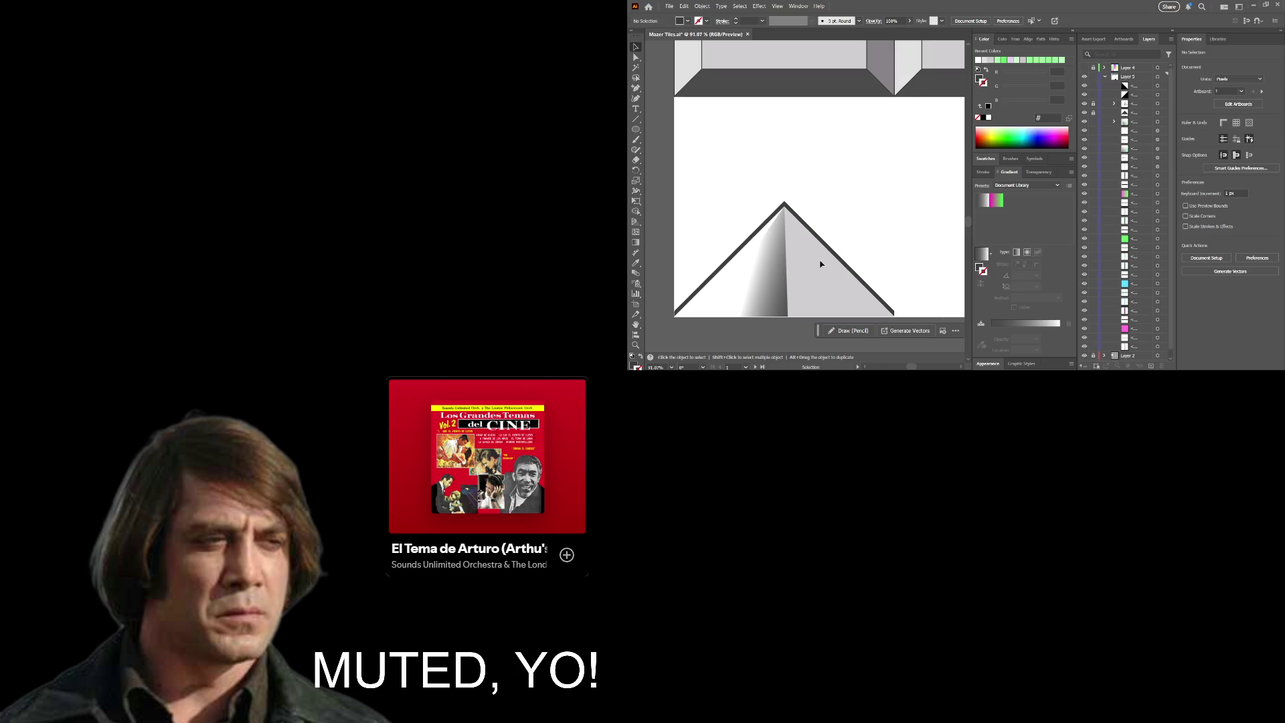
left_click(1093, 104)
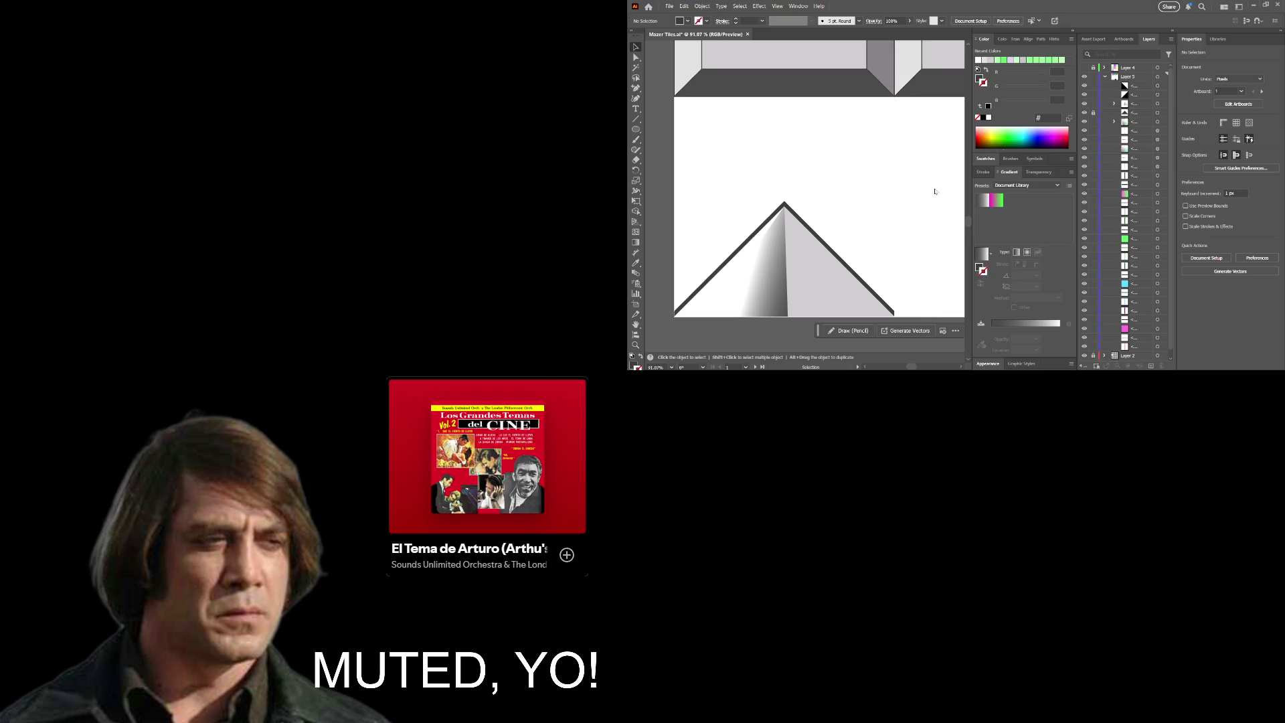
left_click(793, 276)
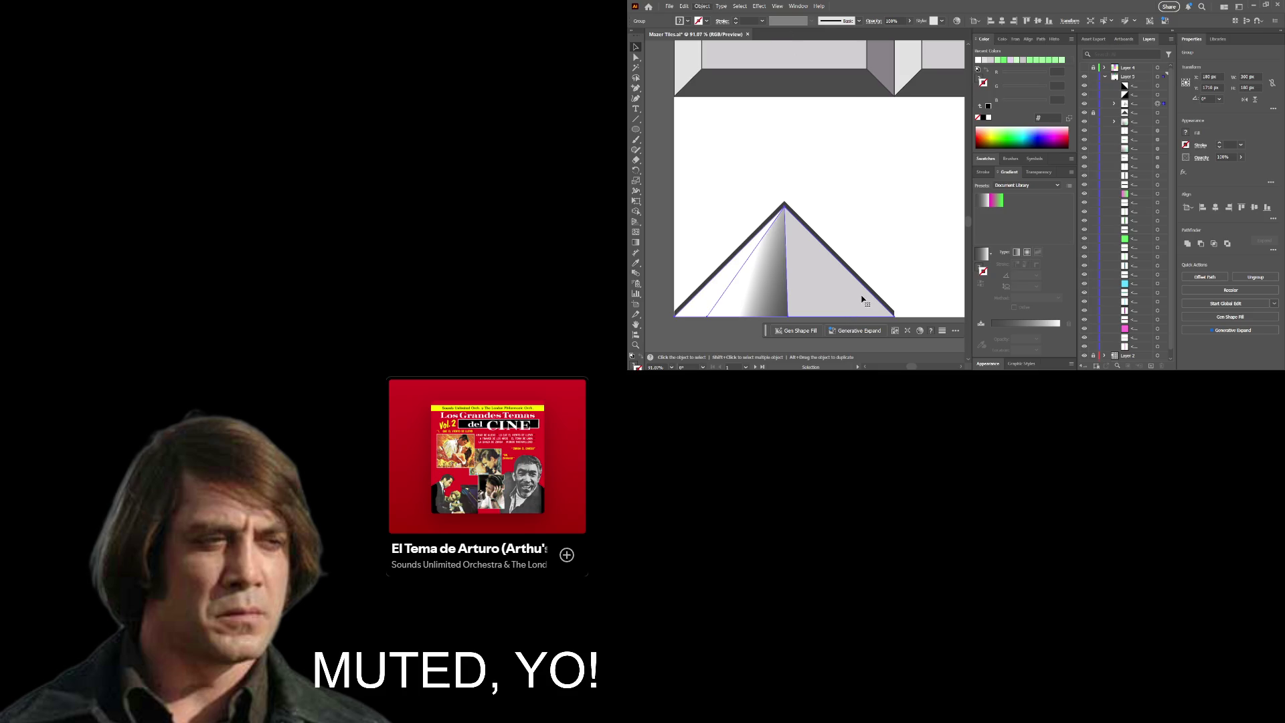
Step: Direct-select the pyramid's plain right face inside the group, ready for gradient editing
key("ctrl")
left_click(861, 302, "ctrl")
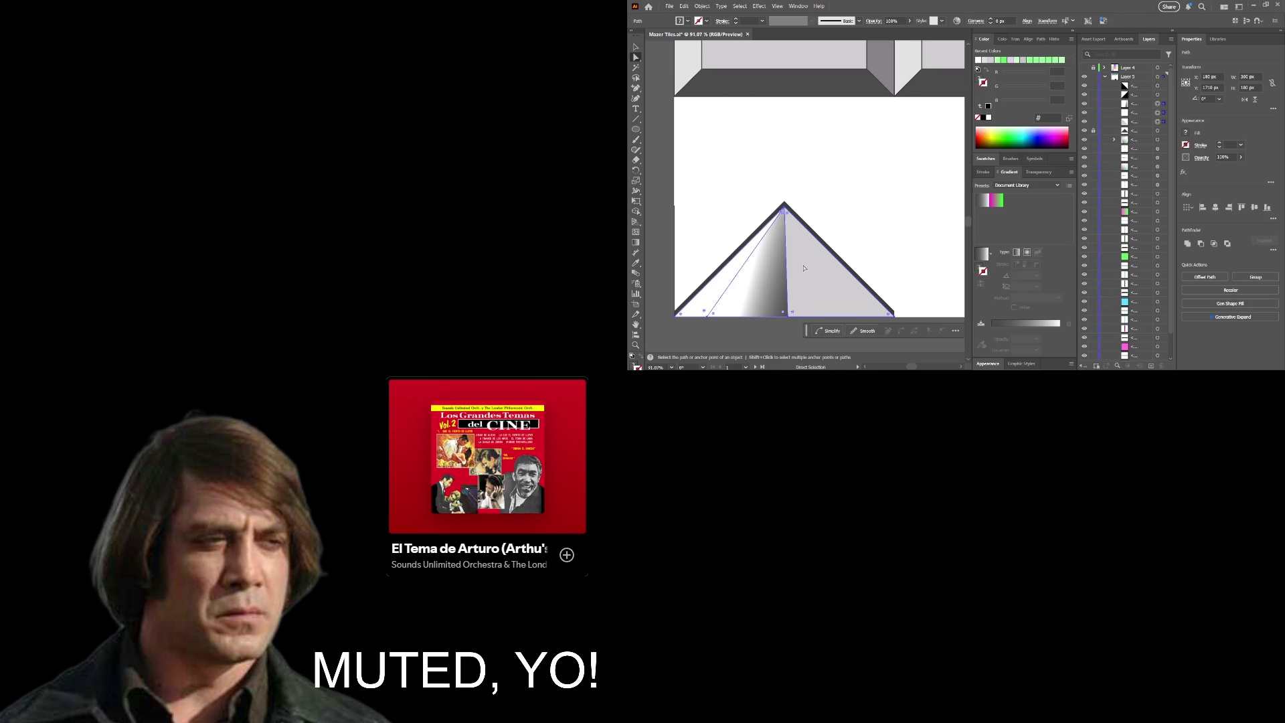
left_click(840, 243)
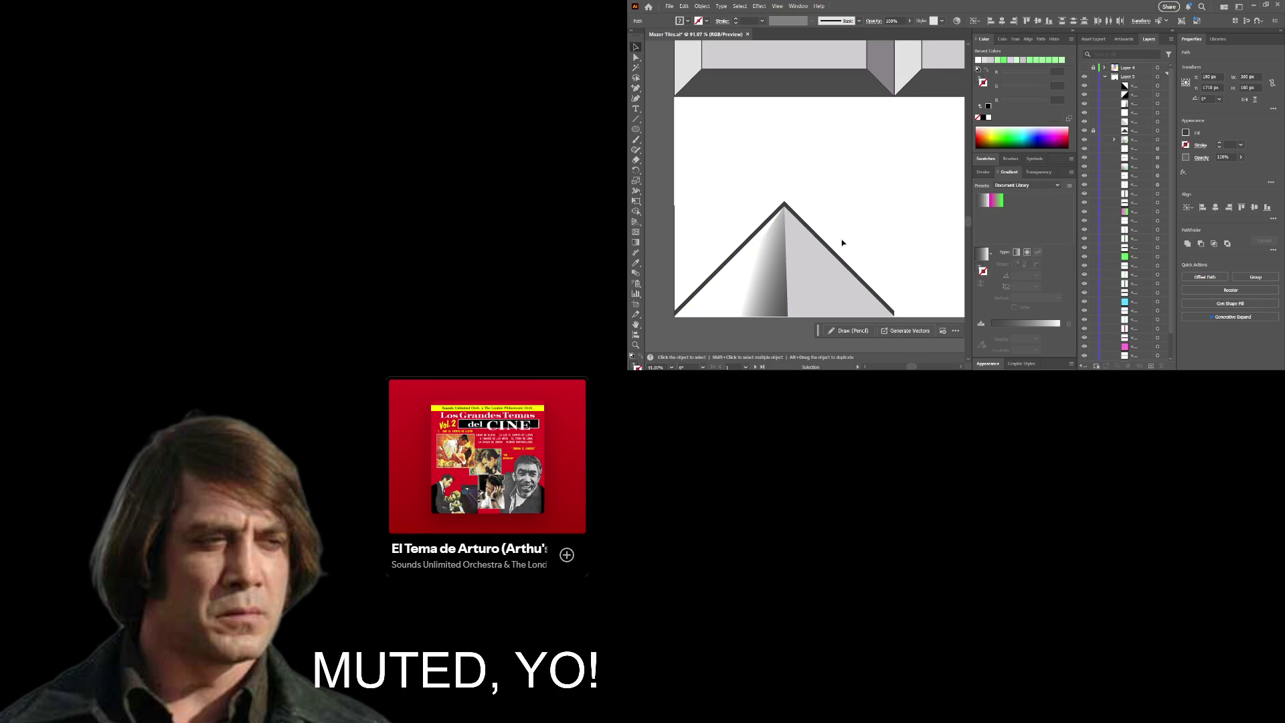
left_click(812, 283)
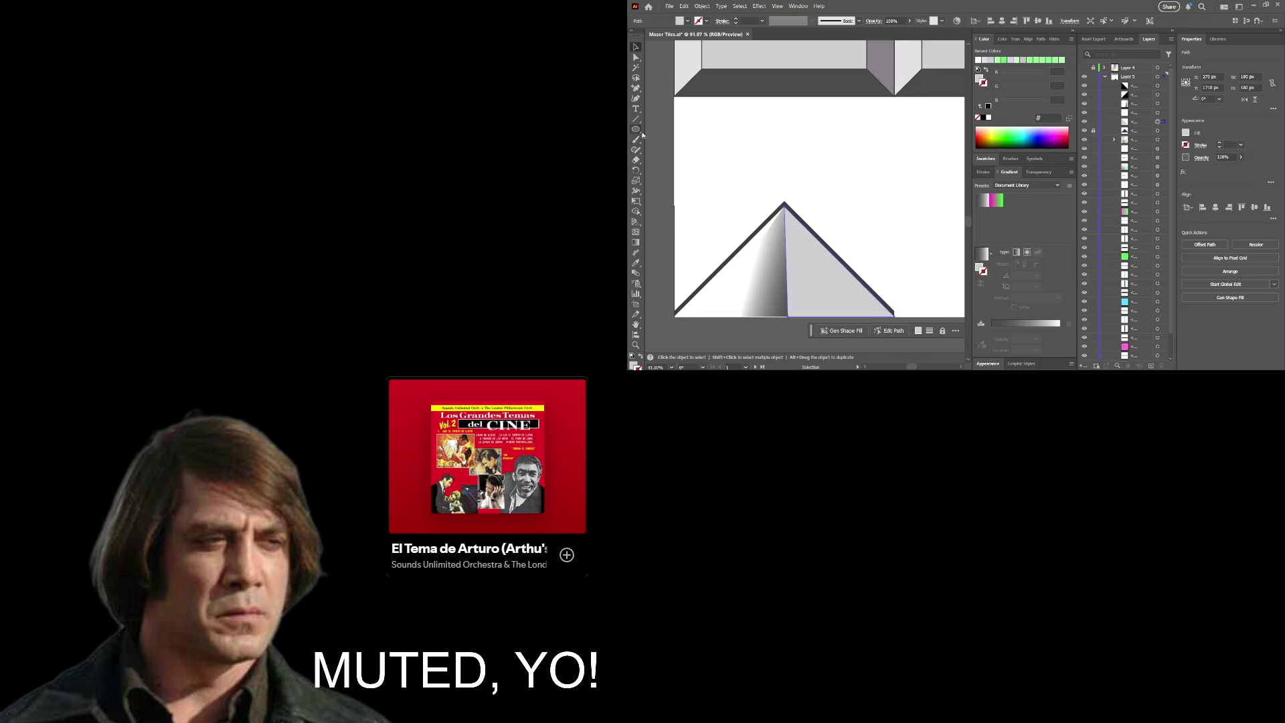
left_click(636, 242)
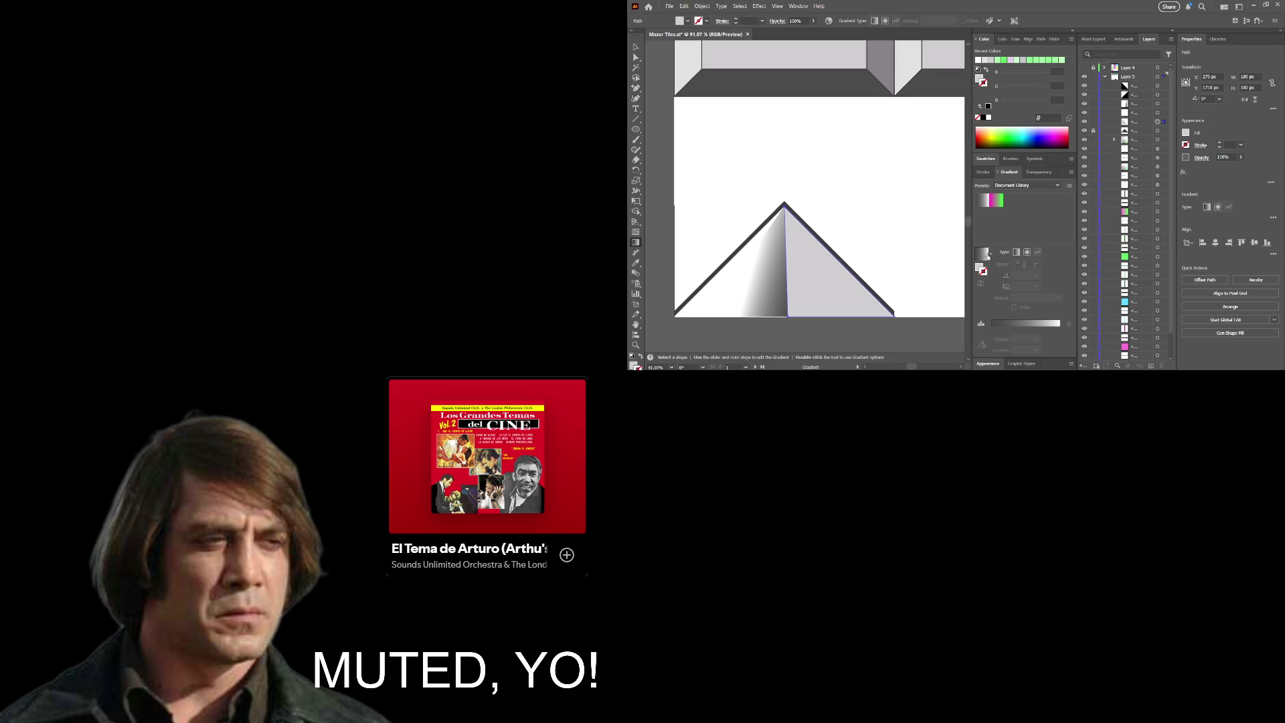
Step: Finish the left face's gradient with a colour sampled from the artwork, then direct-select the right face
left_click(987, 255)
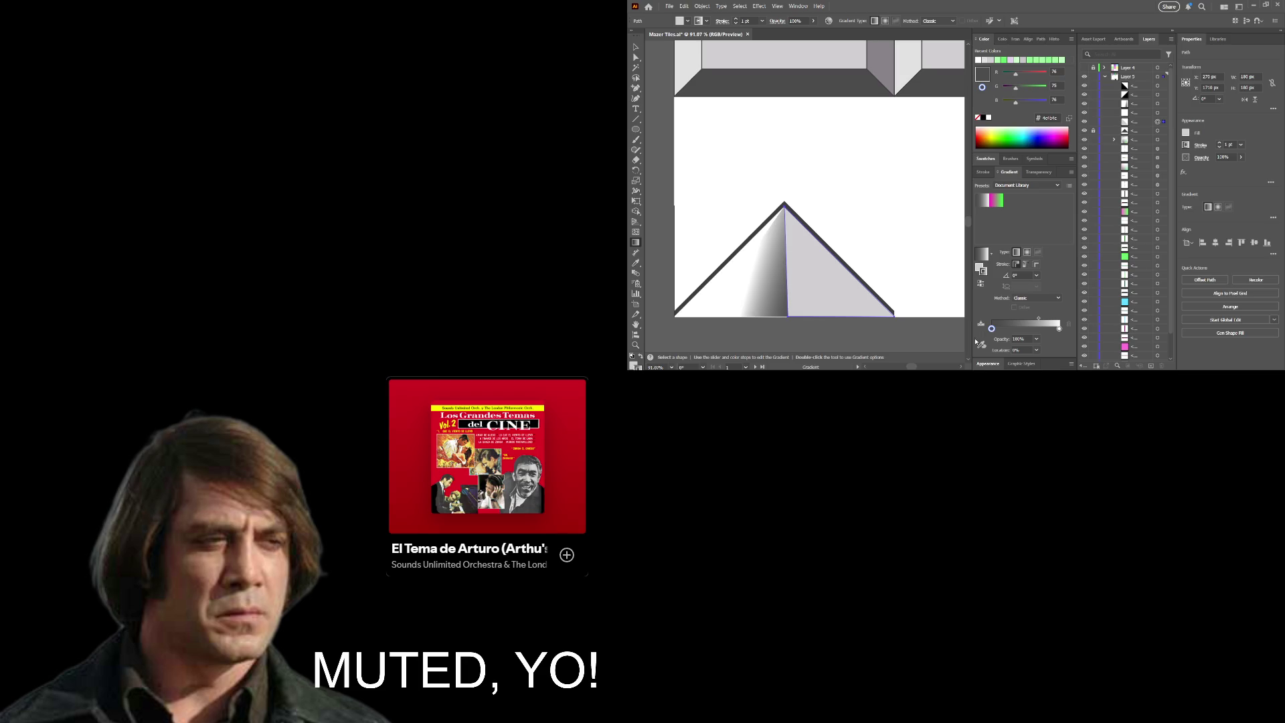
left_click(980, 344)
key("v")
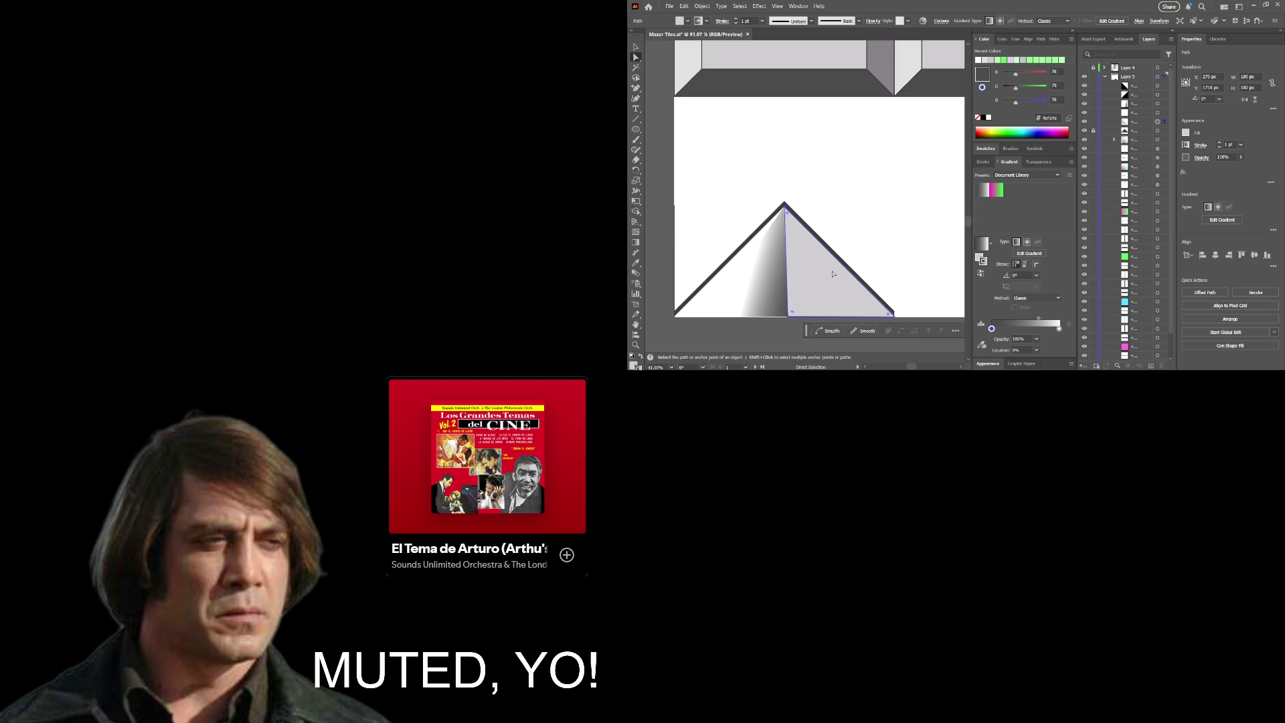
key("g")
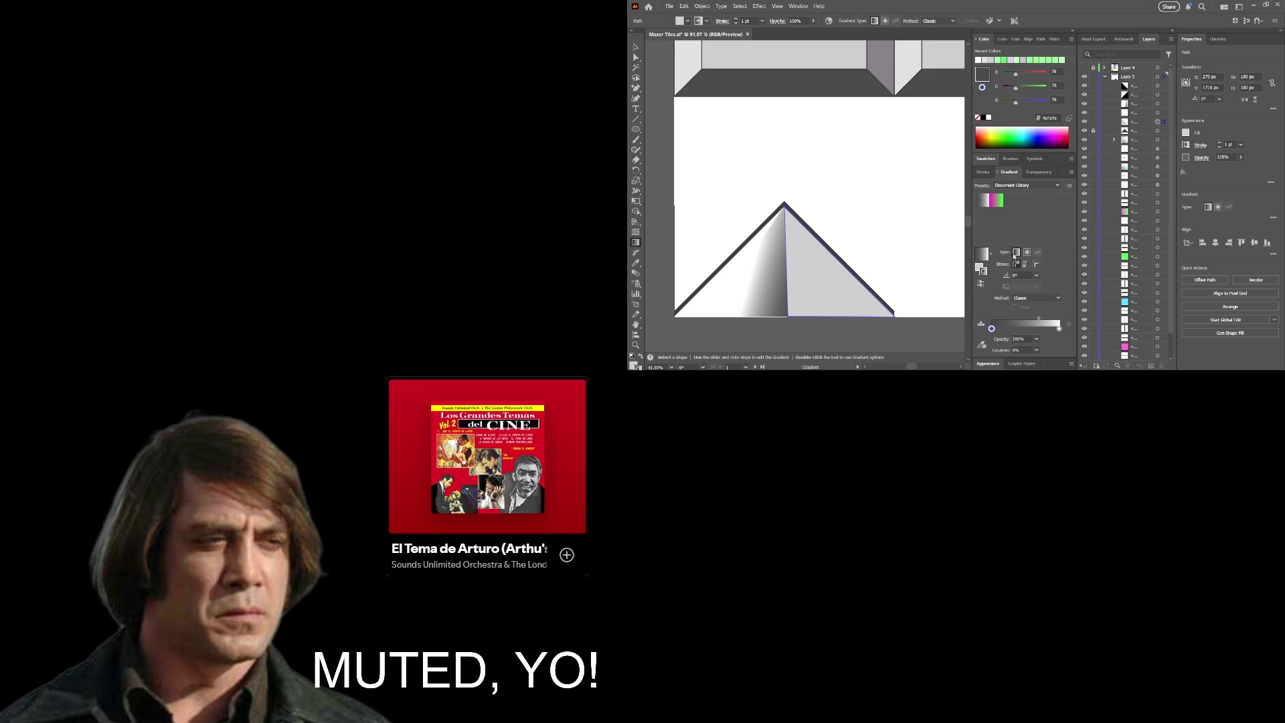
key("a")
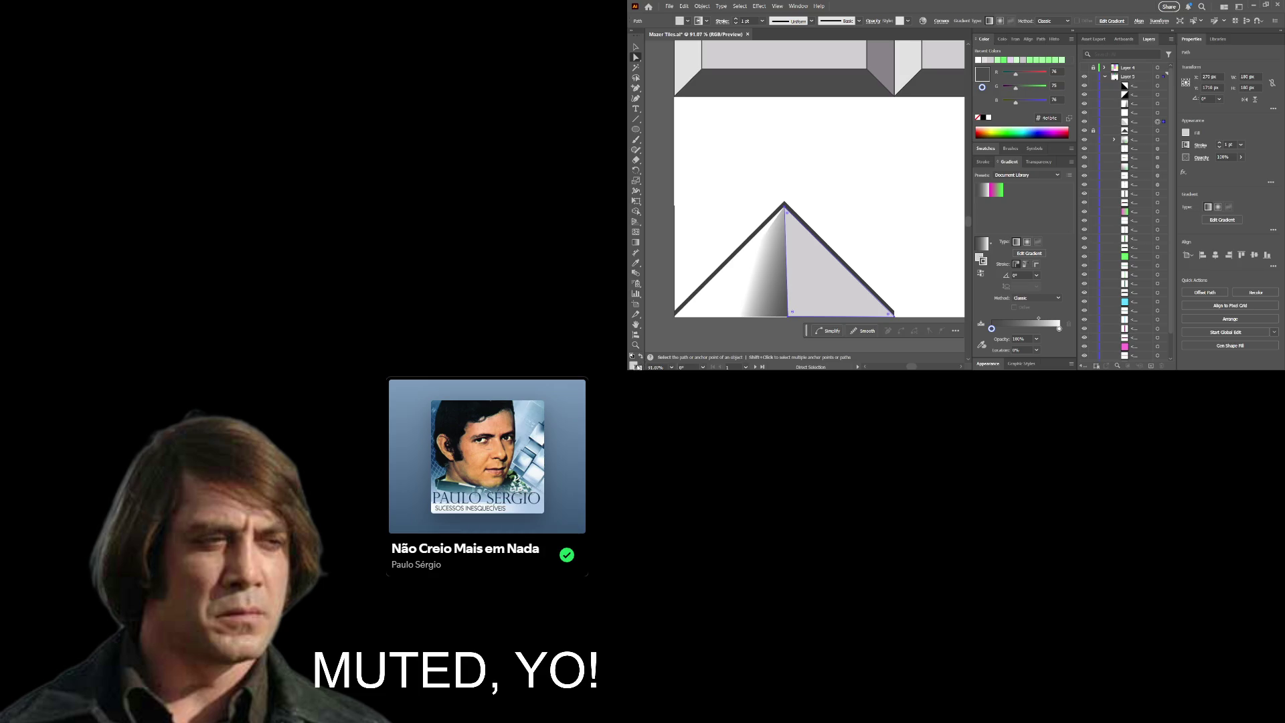
left_click(636, 367)
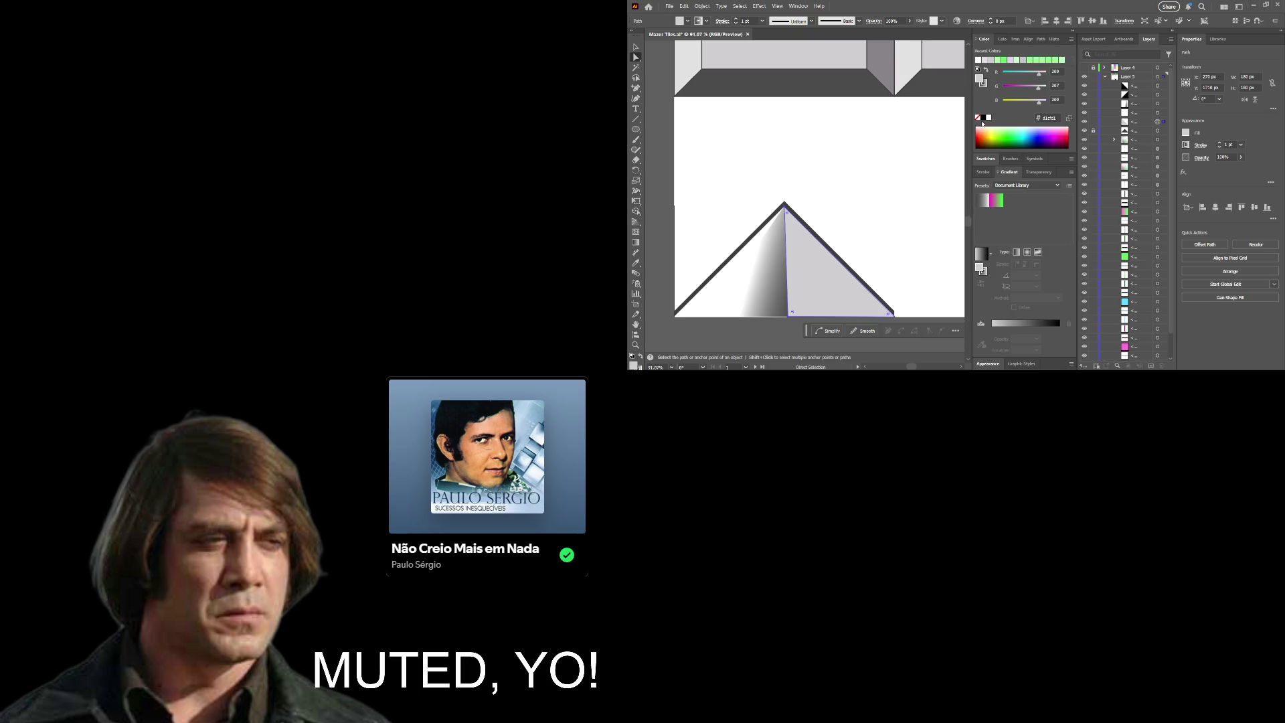
Step: Give the pyramid's right face a linear gradient fill and set its stroke to None
left_click(981, 117)
left_click(977, 118)
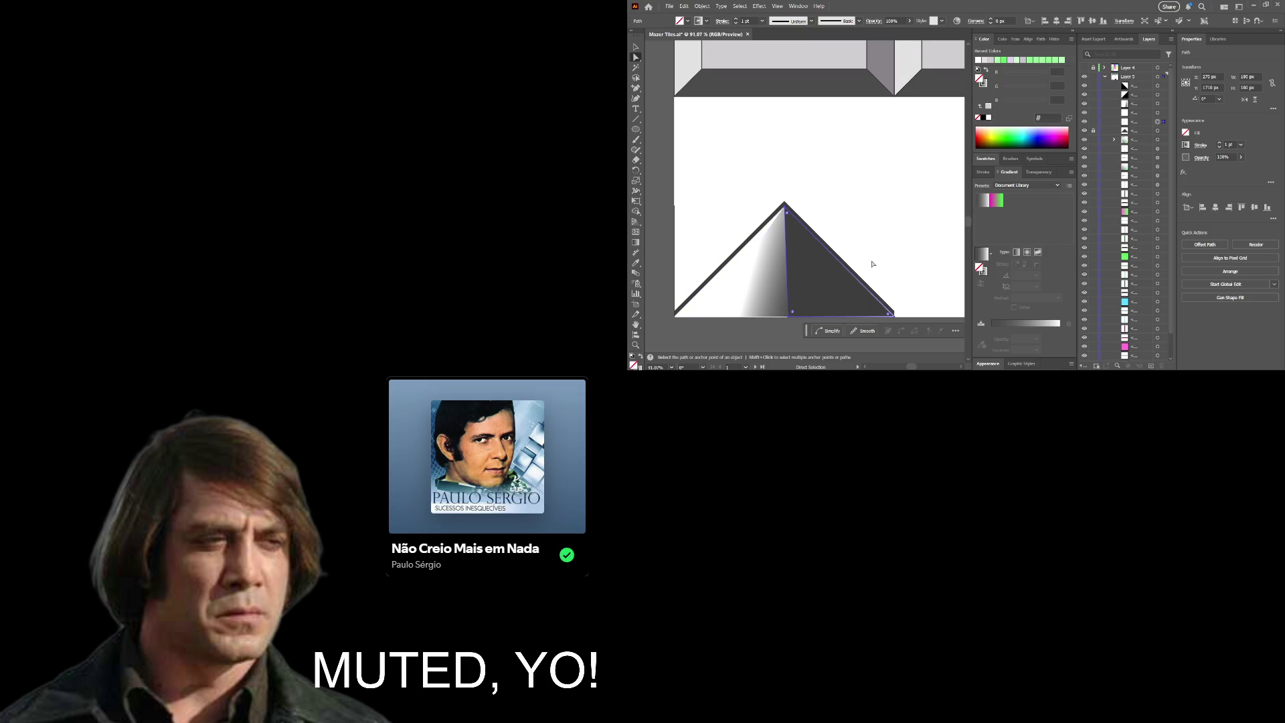
key("ctrl+z")
key("ctrl+z")
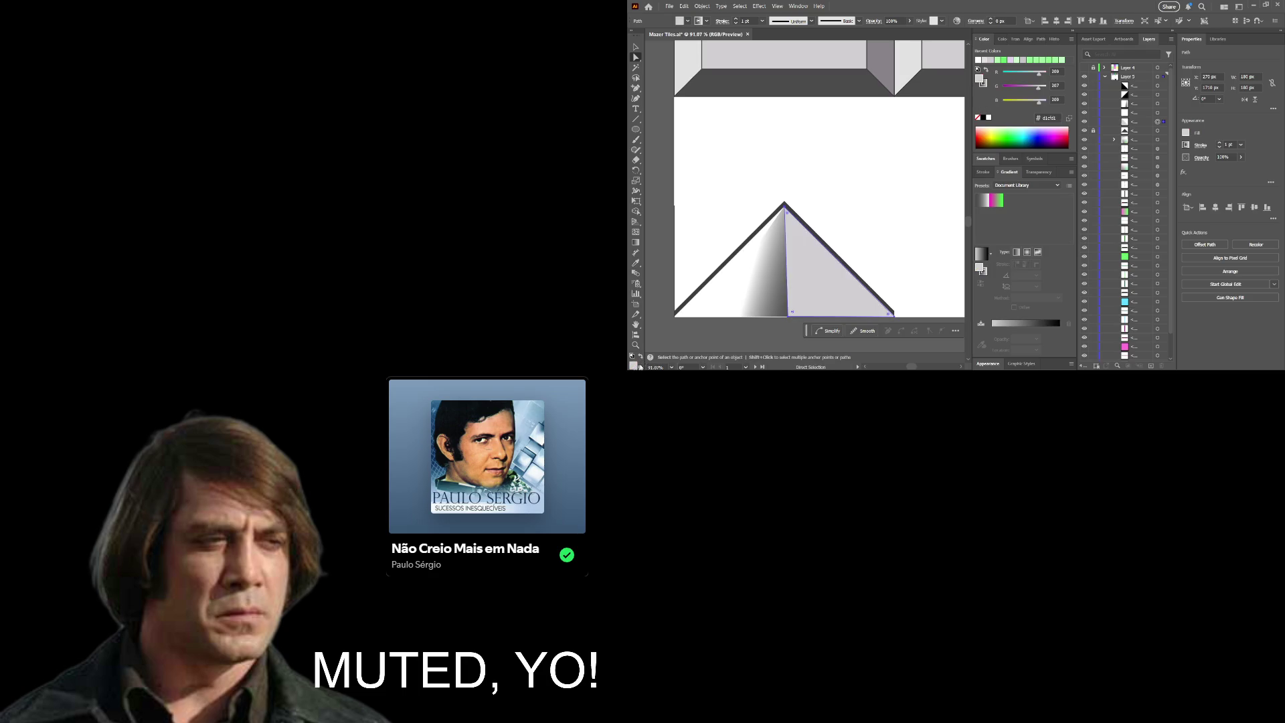
key("period")
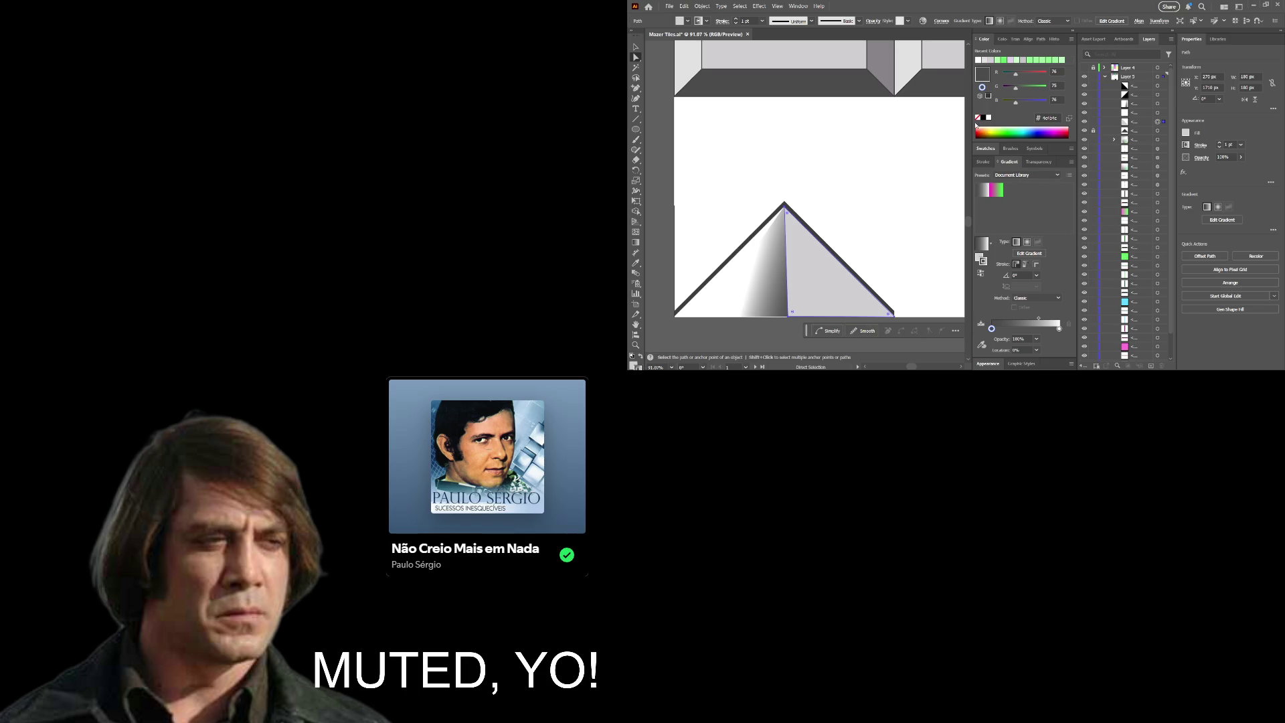
left_click(977, 118)
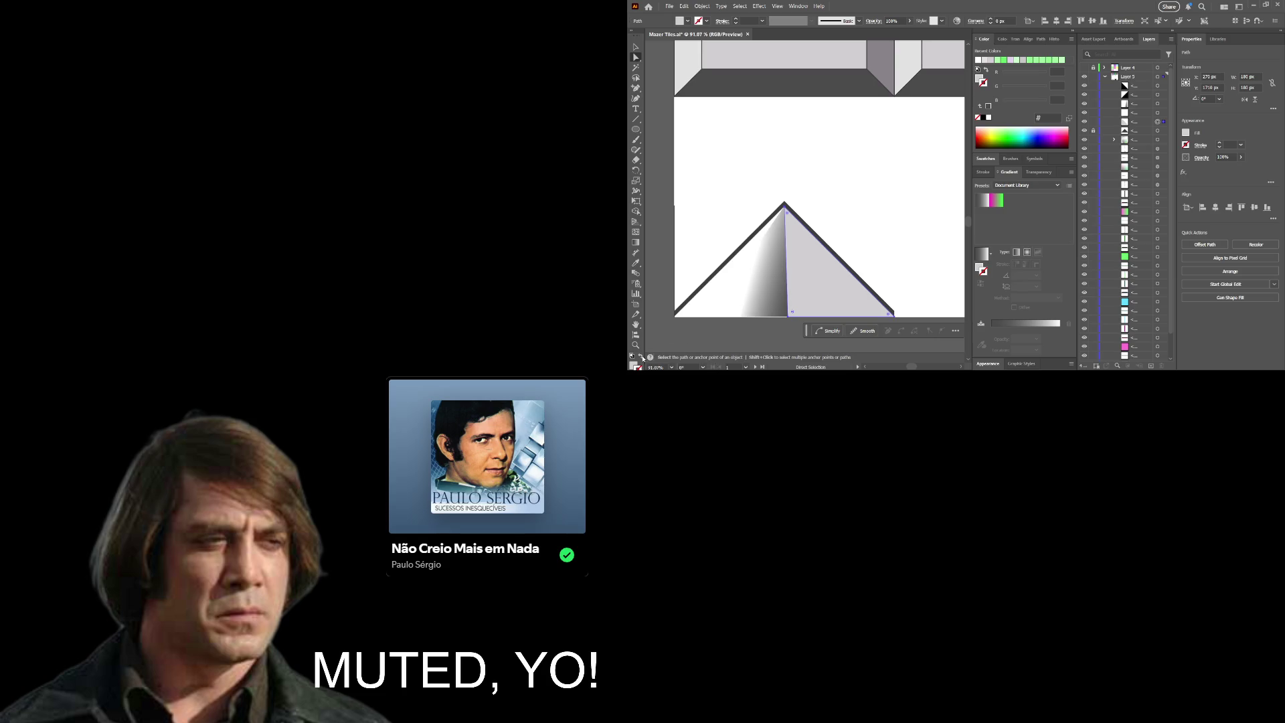
key("x")
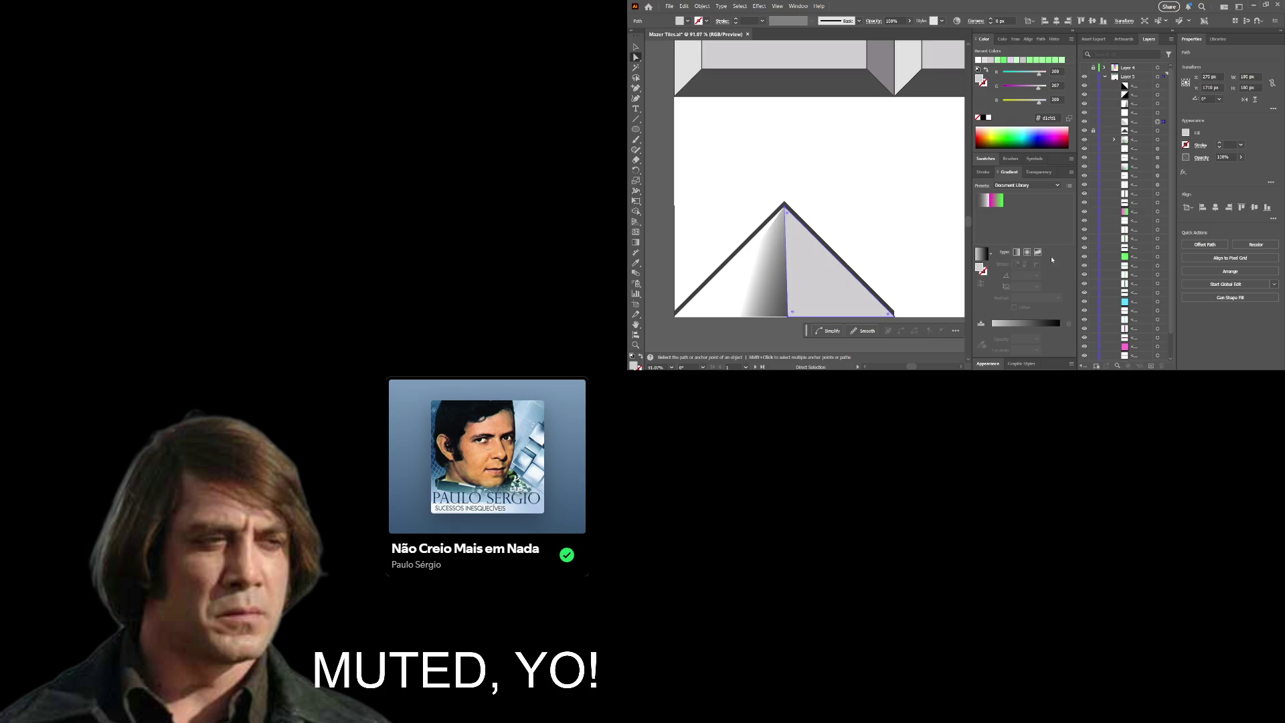
left_click(1016, 253)
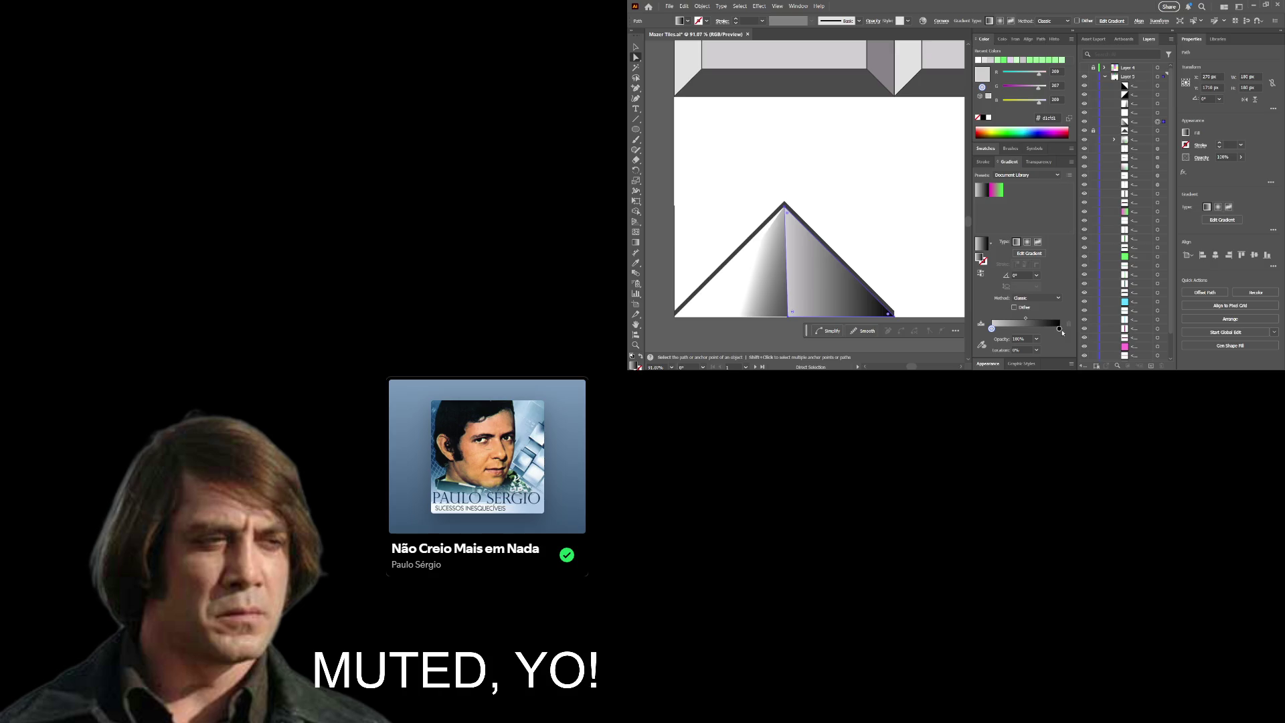
Step: Select the gradient's black end stop and eyedrop dark grey, then white, from the artwork
left_click(1058, 328)
left_click(982, 344)
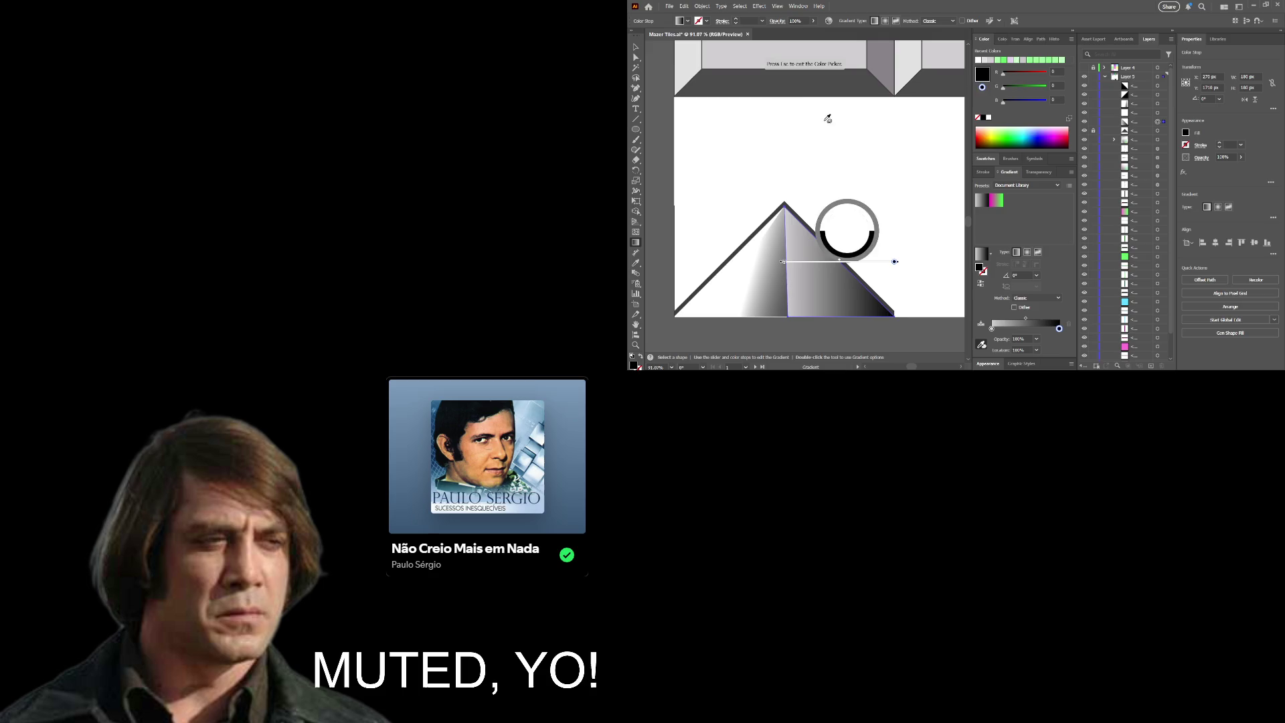
left_click(811, 78)
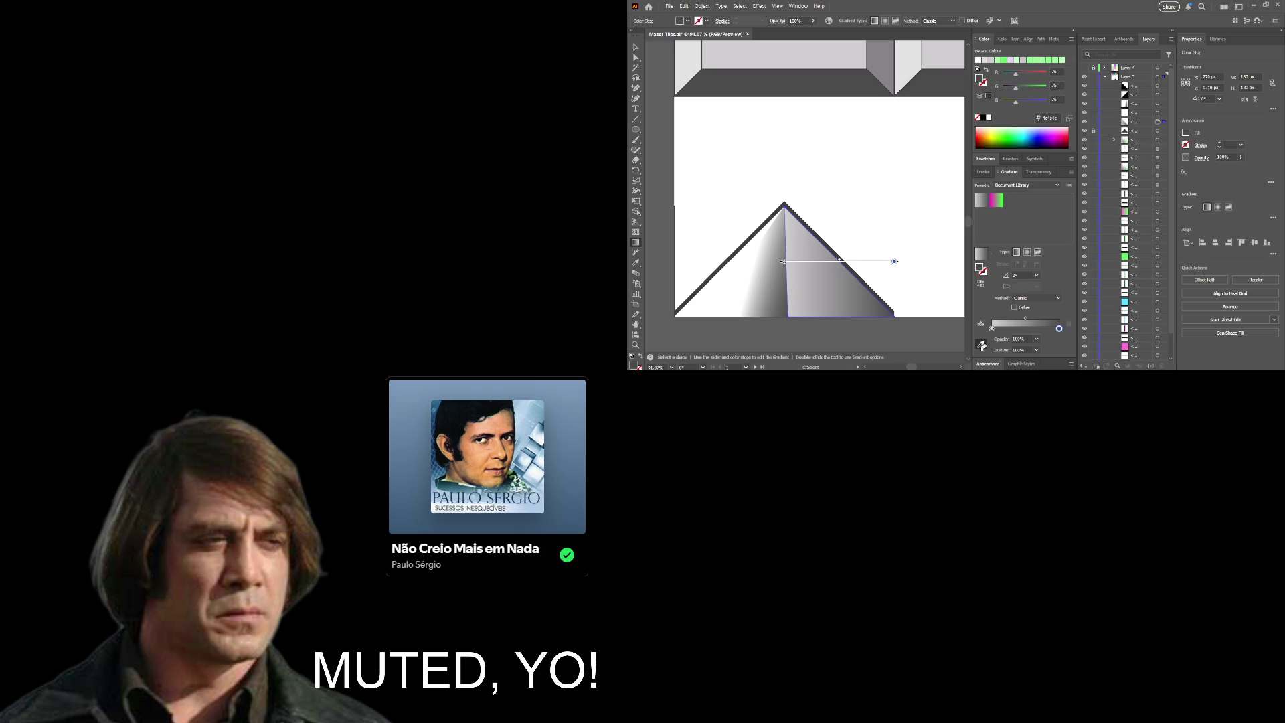
left_click(982, 344)
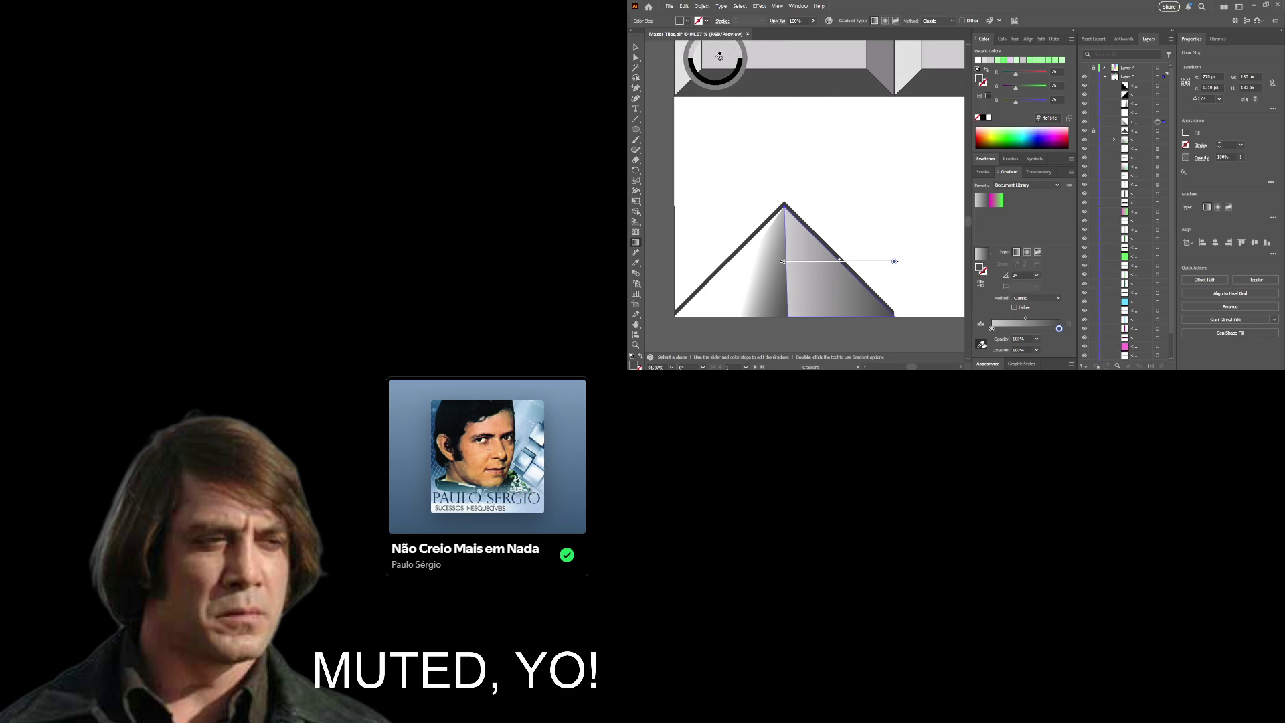
left_click(718, 275)
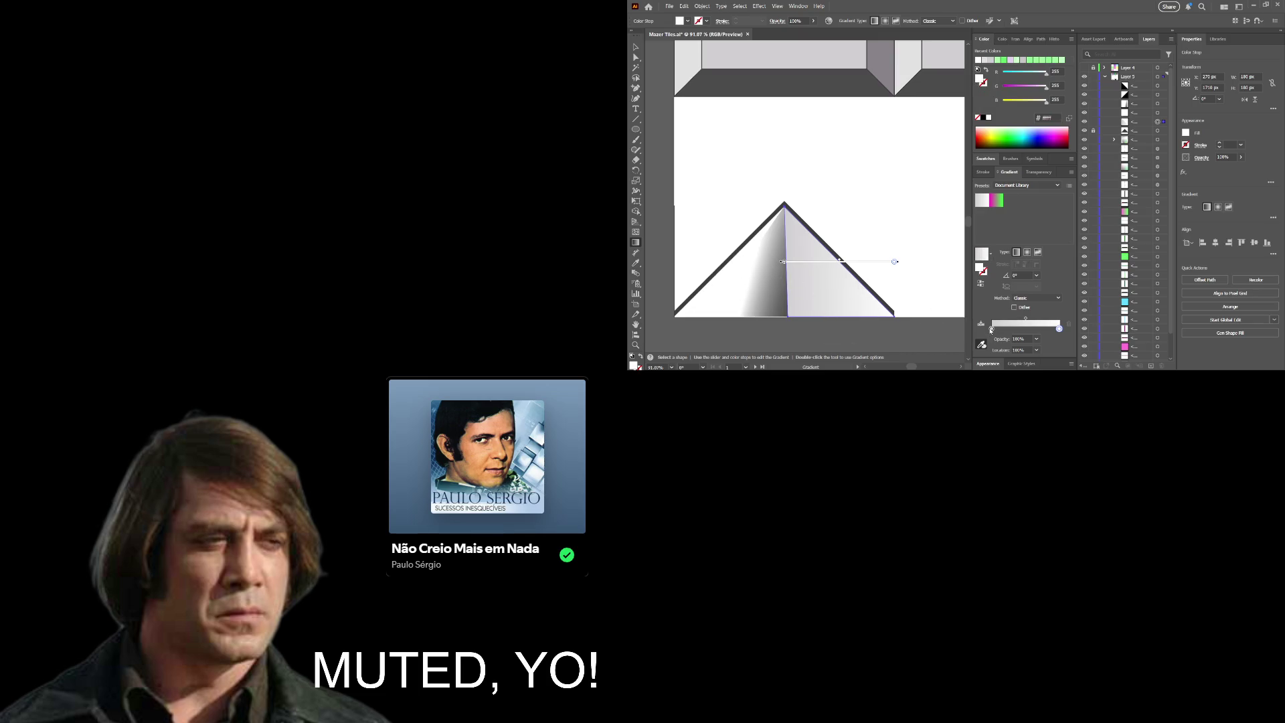
Step: Set the left gradient stop to sampled dark grey and the right stop to sampled white
left_click(992, 329)
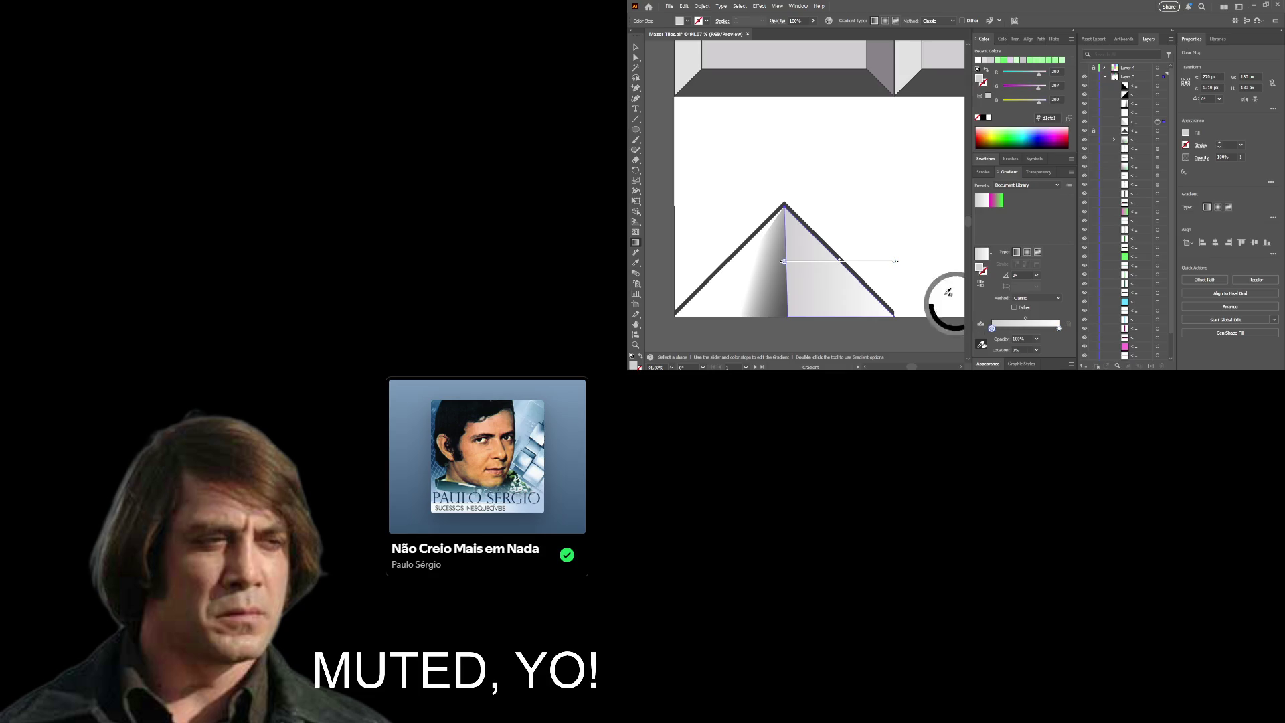
left_click(798, 79)
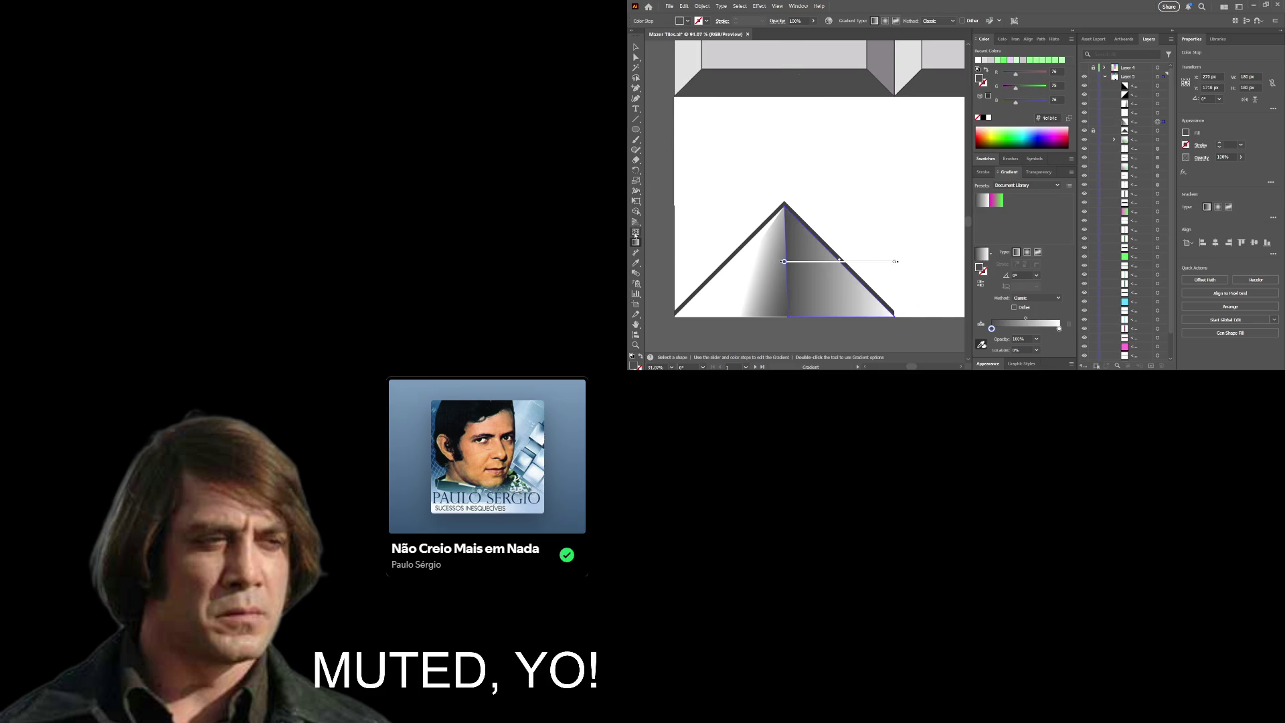
left_click(894, 262)
left_click_drag(789, 320, 788, 301)
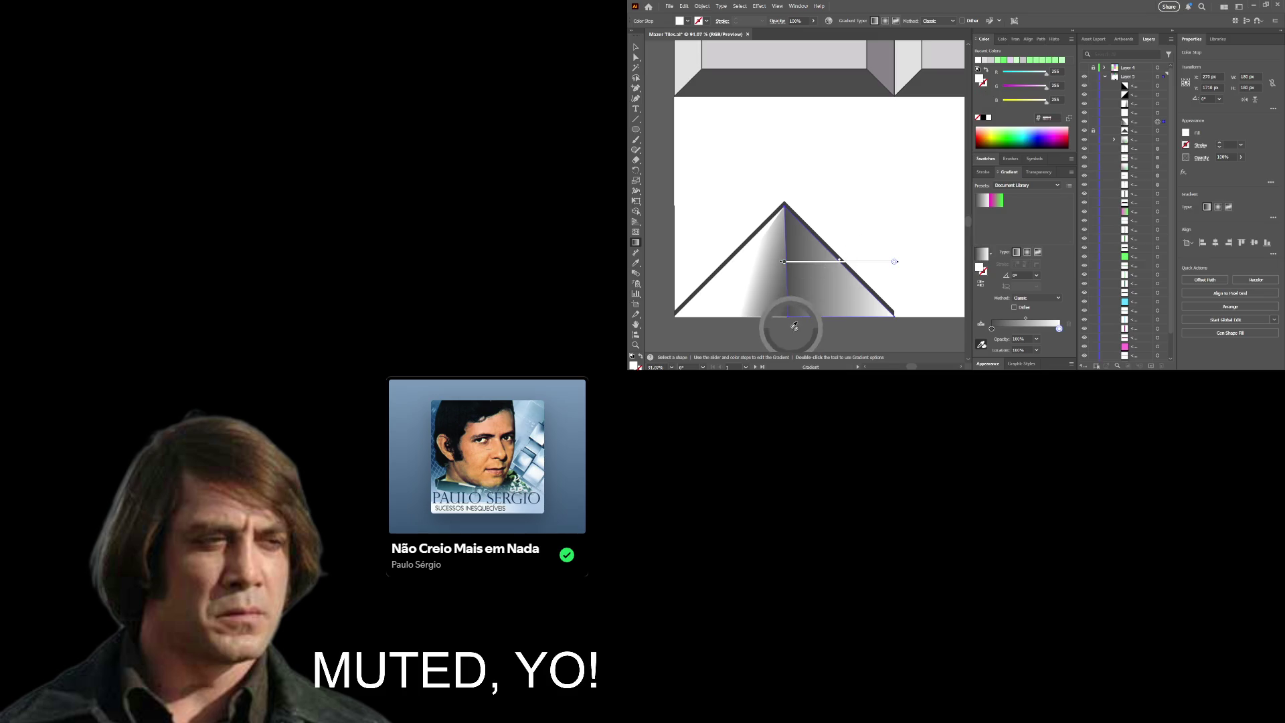
left_click(815, 289)
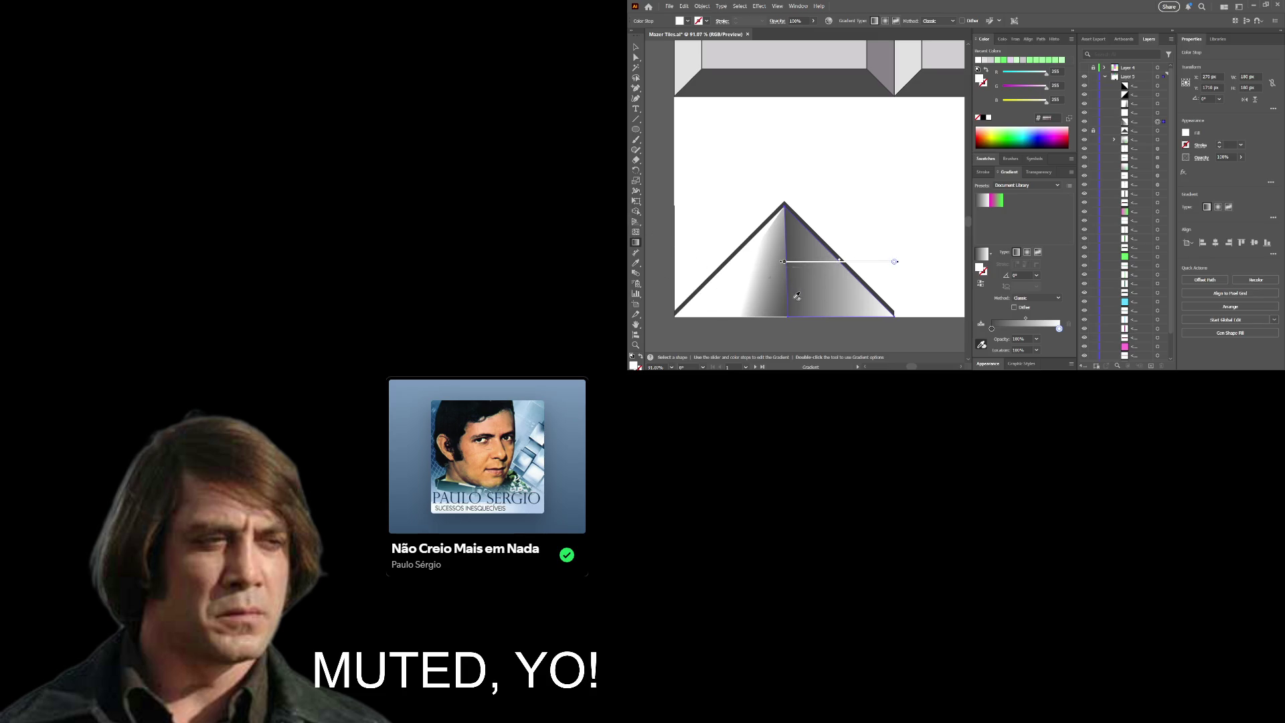
key("v")
key("ctrl+shift+a")
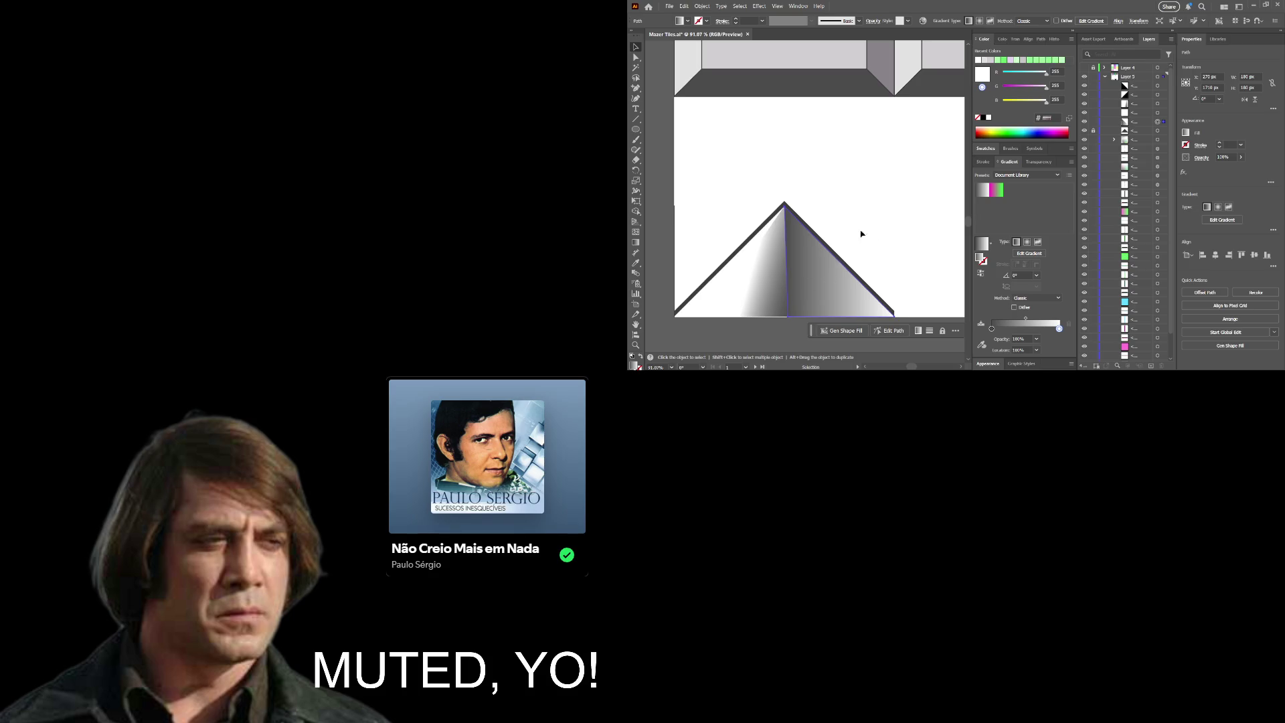
Step: Redraw the right face's gradient diagonally across the face, then shorten its length slightly
key("g")
left_click(821, 264)
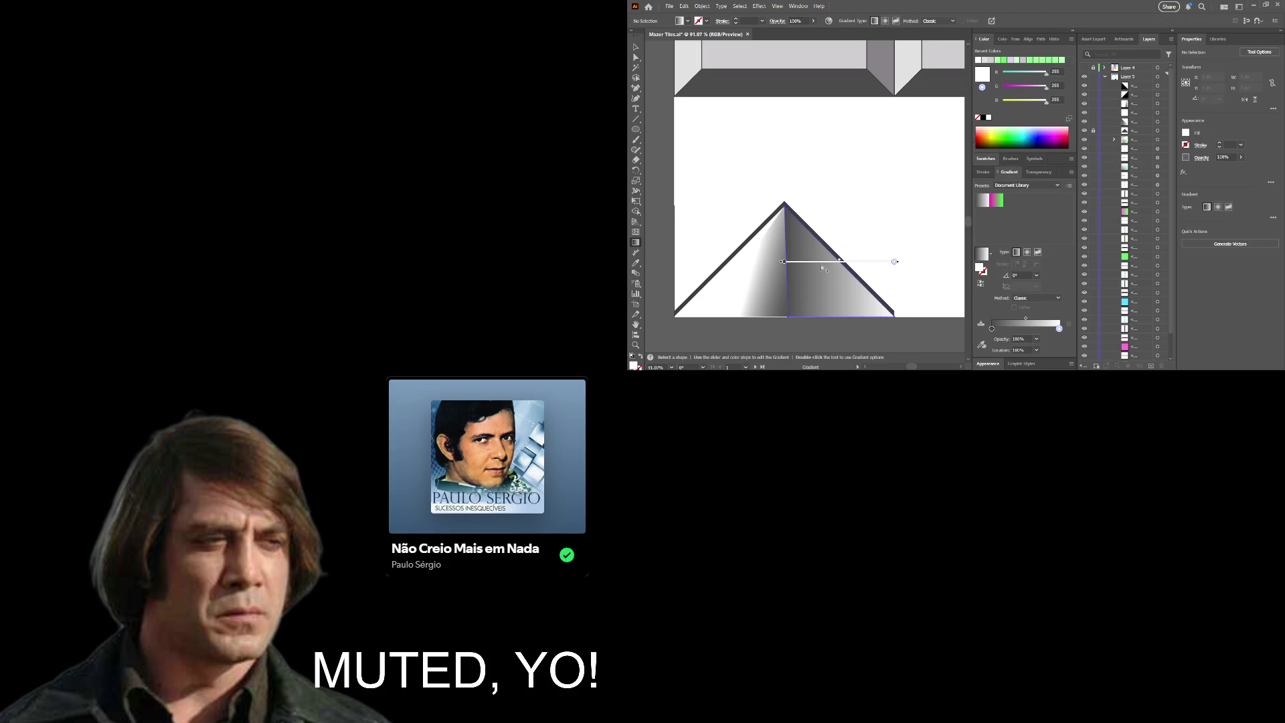
left_click_drag(808, 277, 838, 273)
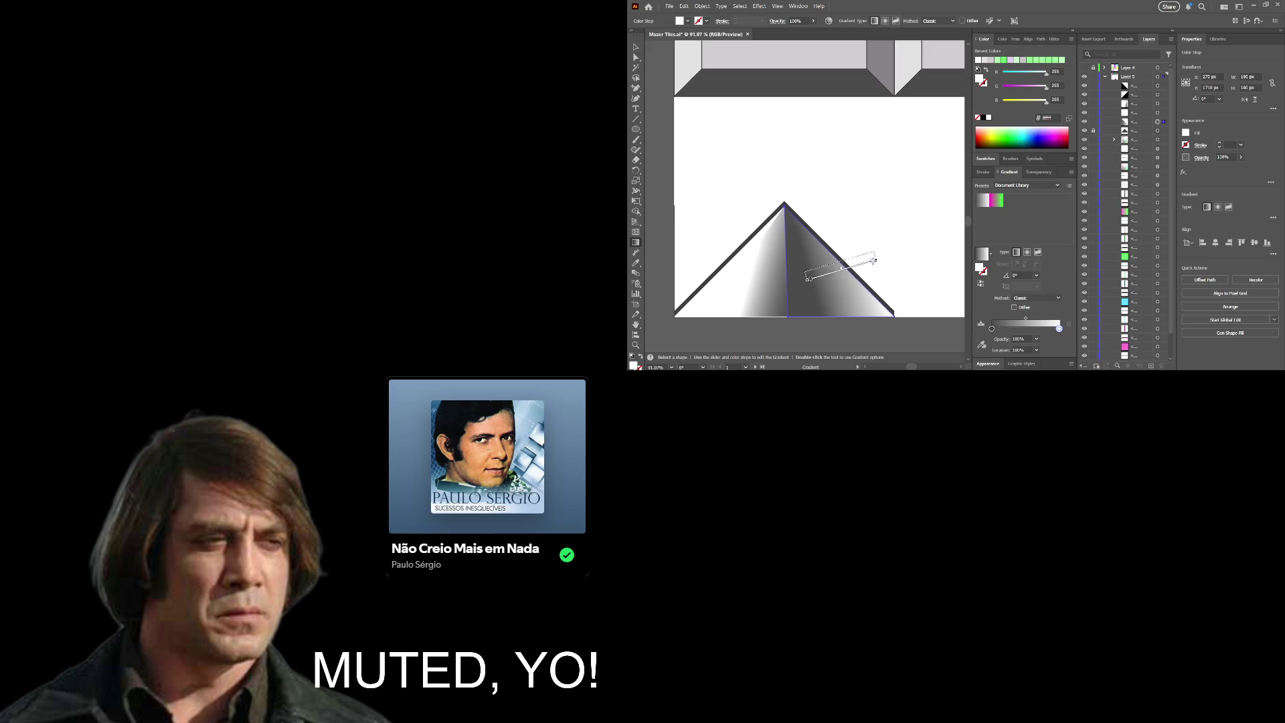
mouse_move(868, 254)
left_mouse_down()
mouse_move(941, 241)
mouse_move(897, 200)
mouse_move(860, 242)
left_mouse_up()
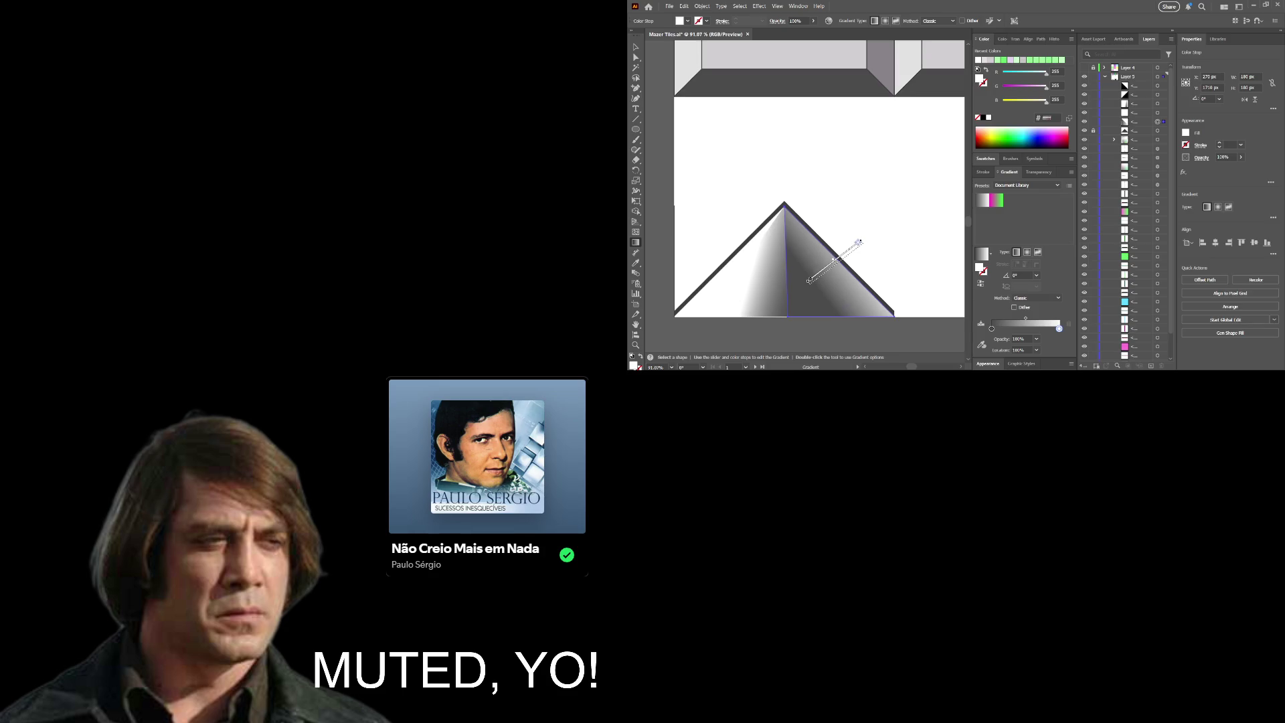
left_click_drag(859, 241, 856, 244)
Step: Zoom out and pan until the whole bevelled tile grid is visible beside the pyramid tile
key("z")
left_click(893, 221, "alt")
left_click(893, 220, "alt")
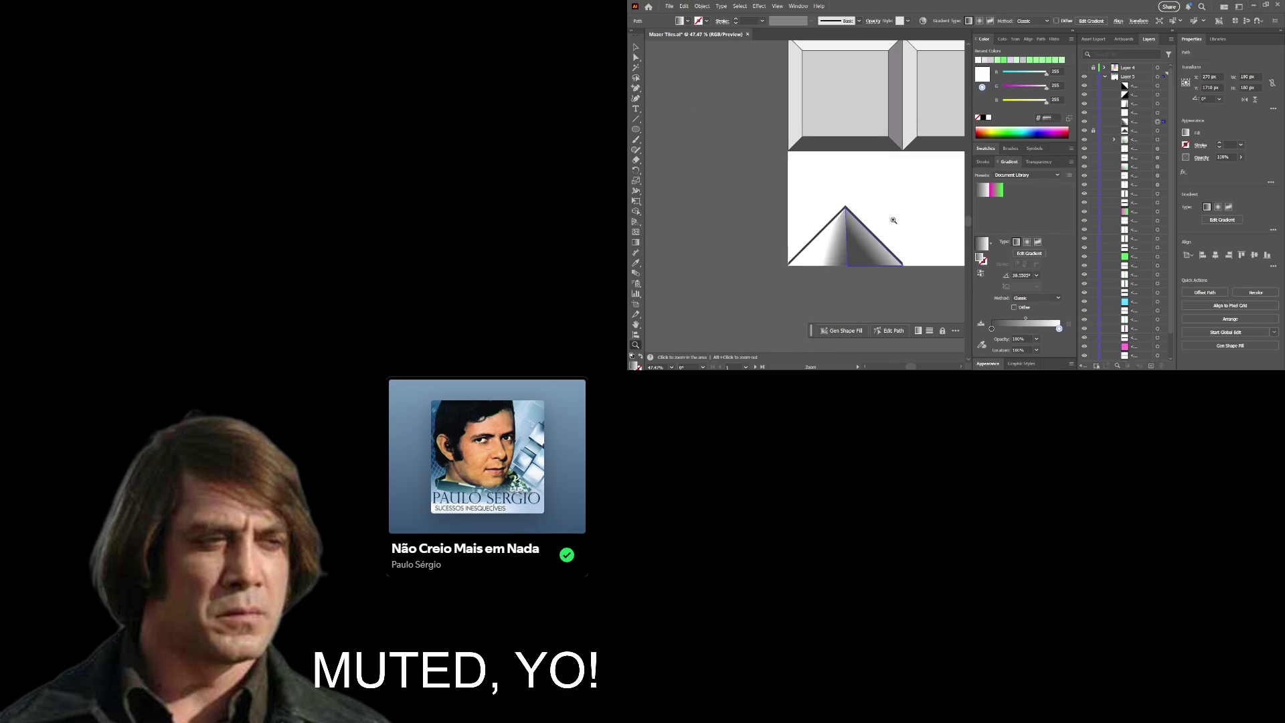
left_click_drag(901, 212, 843, 221)
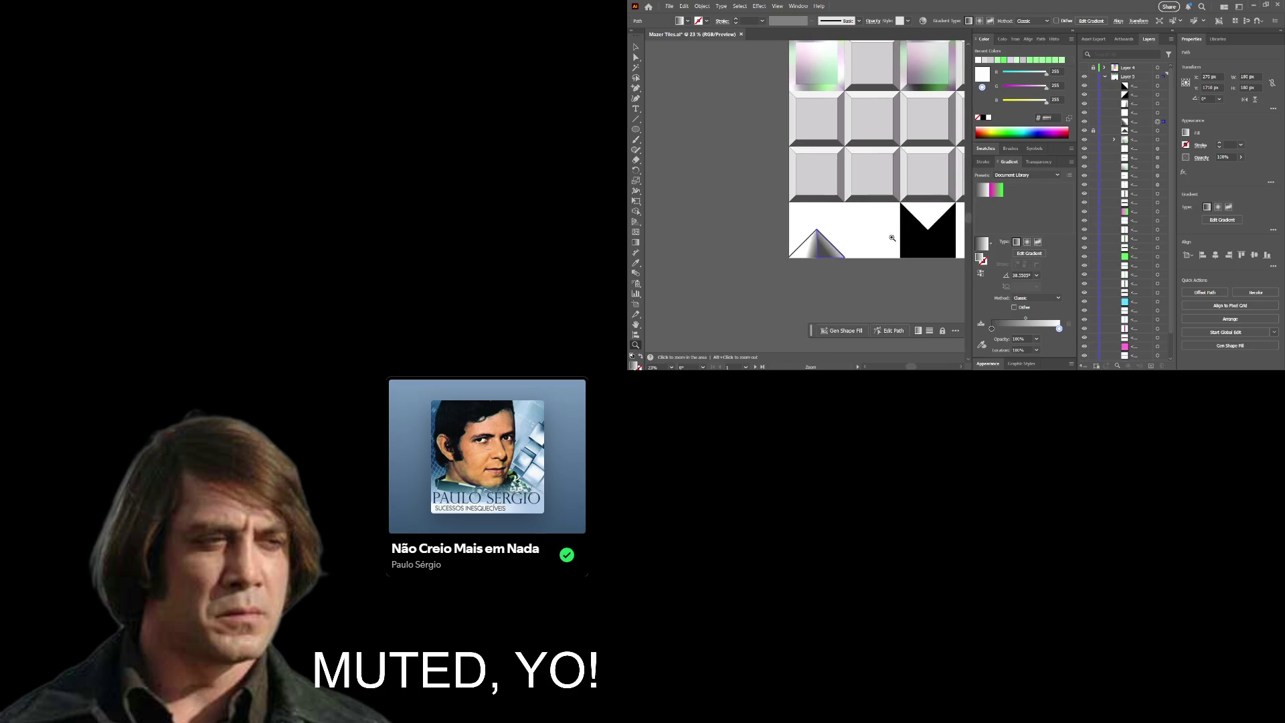
left_click_drag(892, 237, 843, 226)
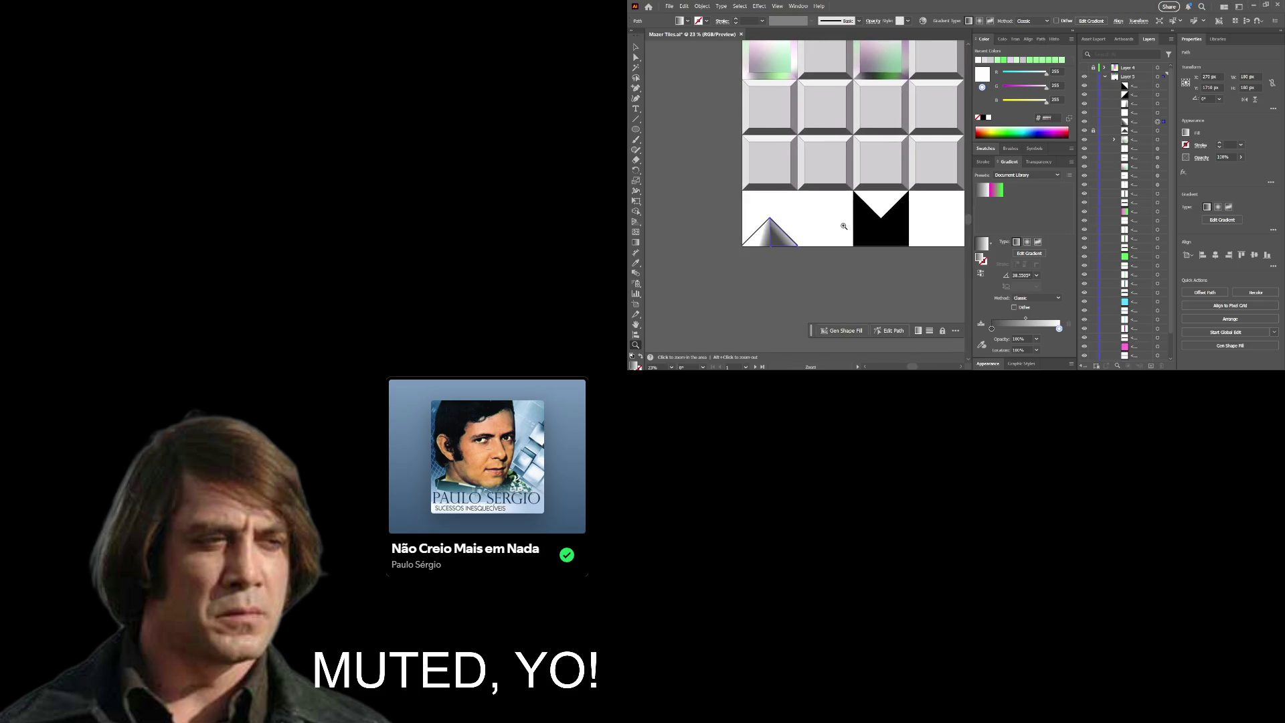